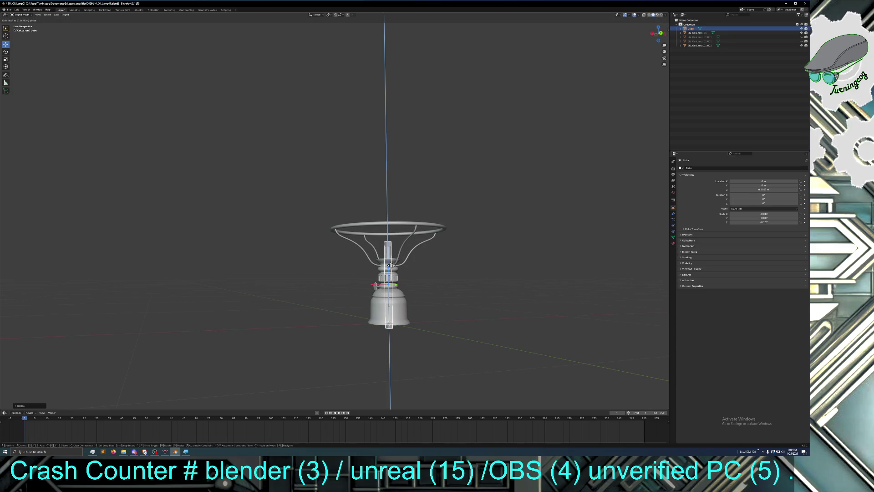
Step: Shrink the burner collar slightly along the Y axis with the Scale tool
click(391, 266)
scroll(424, 299, up, 3)
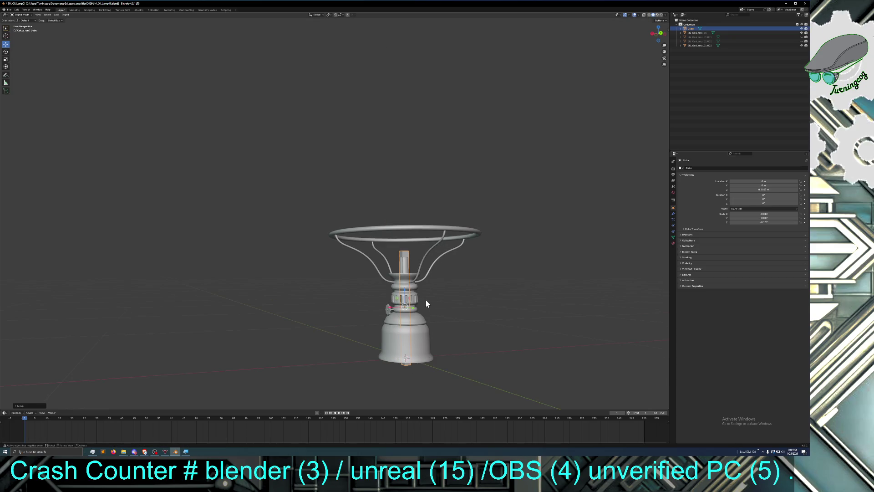
middle_drag(428, 306, 416, 302)
middle_drag(376, 326, 391, 326)
click(5, 60)
middle_drag(484, 346, 506, 346)
mouse_move(551, 345)
mouse_down()
mouse_move(534, 336)
mouse_move(549, 344)
mouse_move(570, 330)
mouse_up()
key(KP_Decimal)
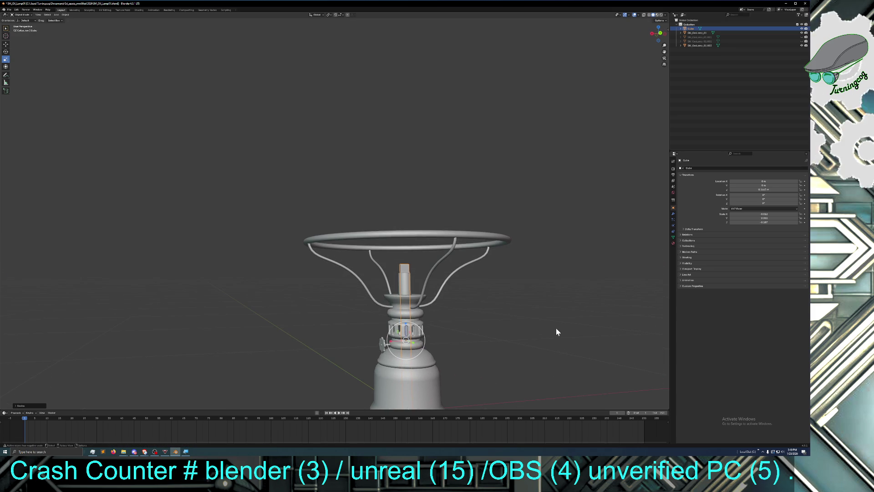
Step: Shrink the burner collar slightly along the X axis, viewed from above
mouse_move(551, 330)
middle_down()
mouse_move(548, 342)
mouse_move(501, 347)
middle_up()
scroll(501, 346, down, 2)
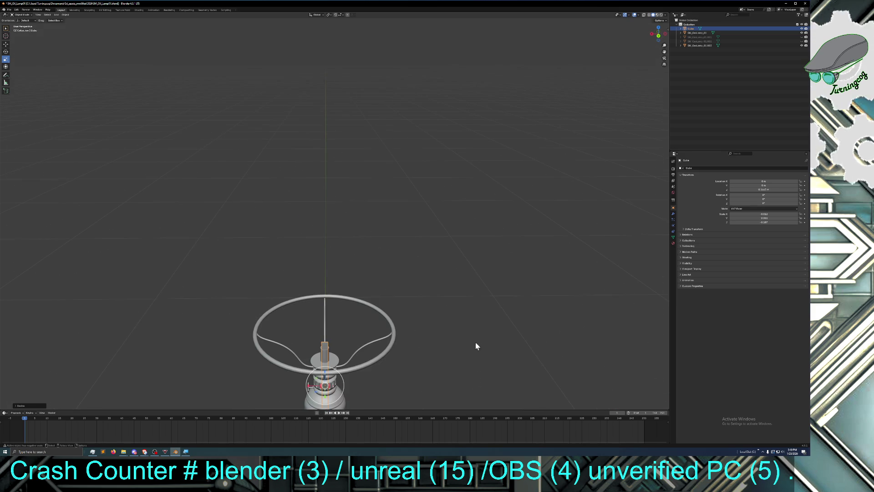
mouse_move(407, 333)
middle_down()
mouse_move(402, 357)
mouse_move(406, 315)
middle_up()
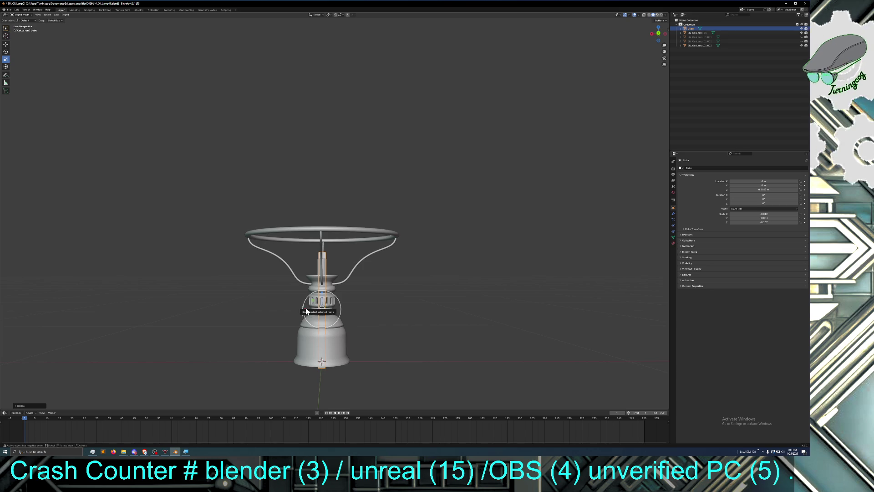
drag(305, 311, 305, 308)
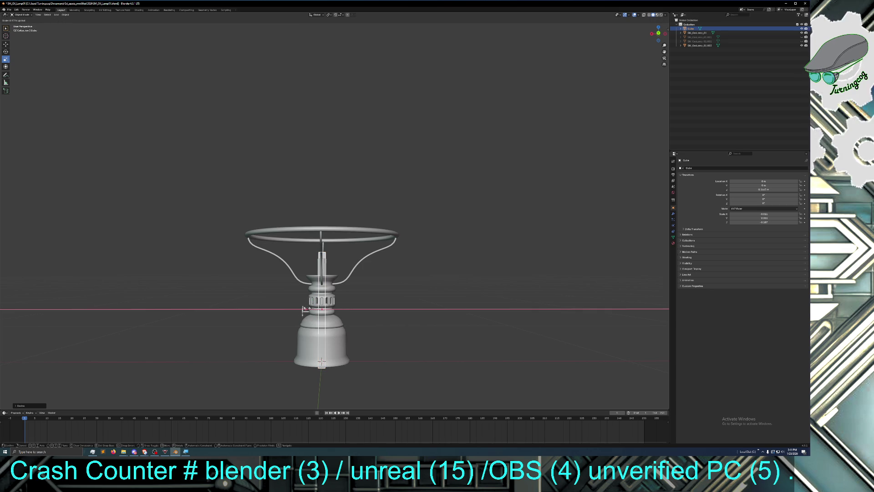
drag(305, 308, 322, 295)
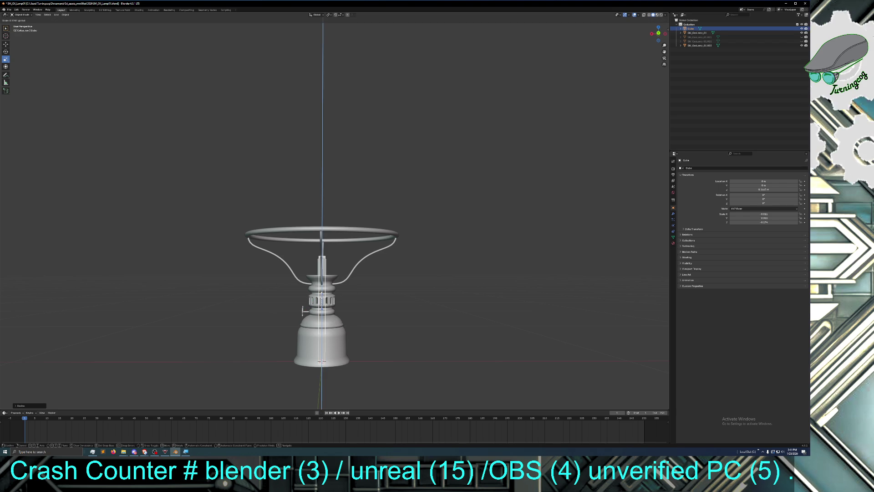
Step: Scale the burner collar down slightly along the Z axis from a low angle
drag(322, 295, 322, 299)
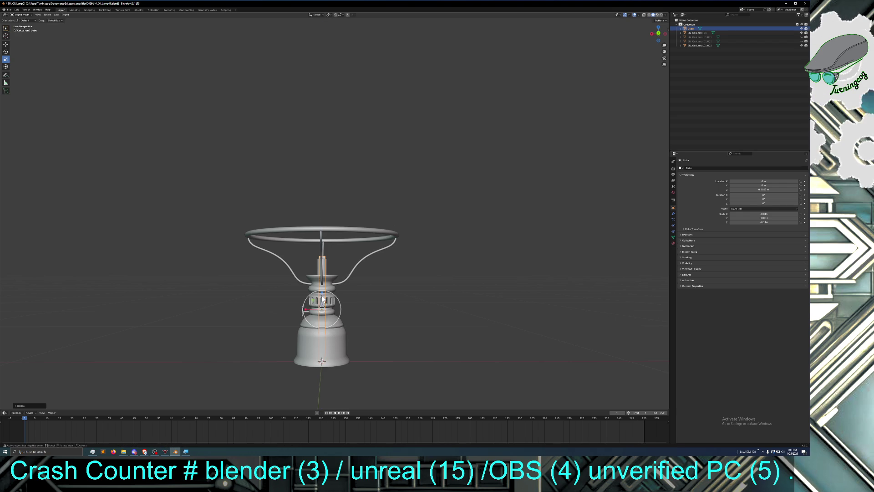
scroll(390, 311, up, 2)
mouse_move(381, 319)
middle_down()
mouse_move(386, 305)
mouse_move(385, 312)
middle_up()
drag(355, 239, 357, 247)
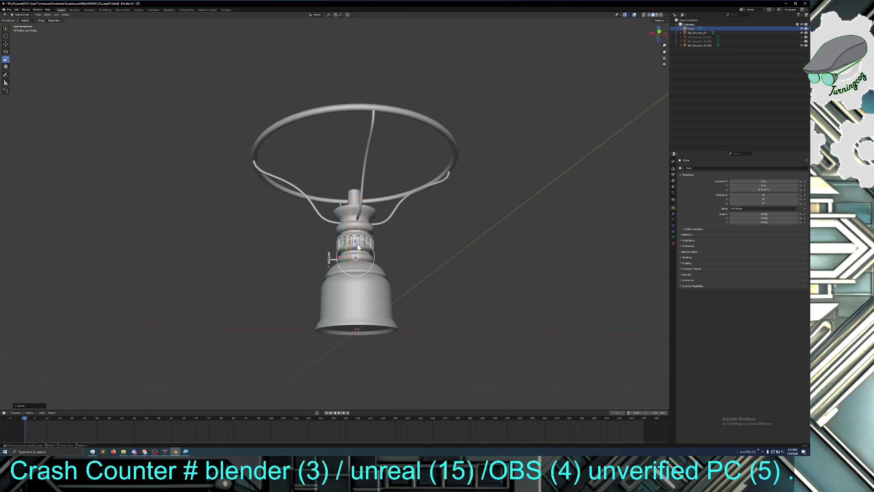
click(6, 44)
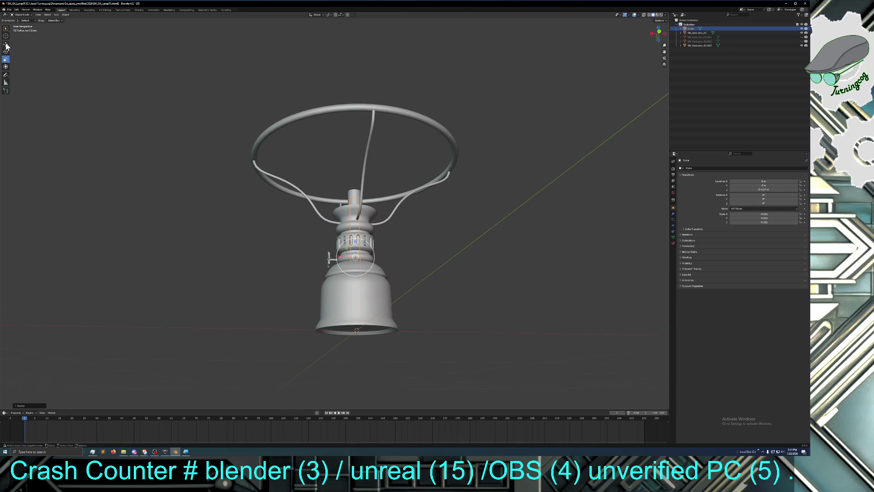
Step: Raise the burner collar slightly along Z, inspect from a lower angle, and select SM_GasLamp_01
drag(356, 244, 355, 229)
mouse_move(390, 230)
middle_down()
mouse_move(410, 238)
mouse_move(394, 293)
mouse_move(404, 286)
mouse_move(419, 293)
middle_up()
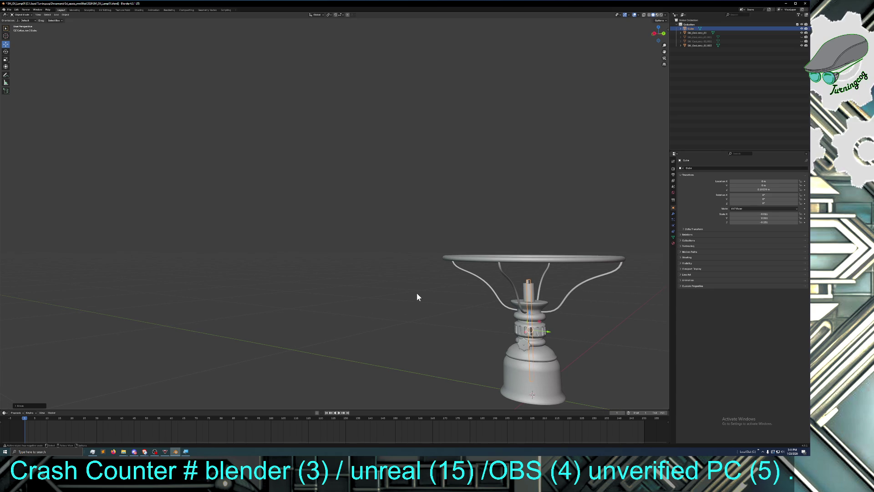
scroll(417, 294, down, 2)
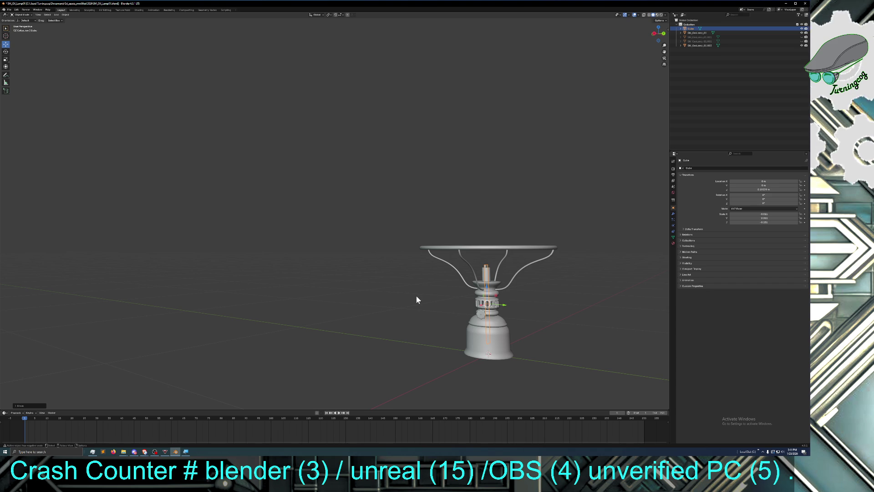
mouse_move(416, 300)
middle_down()
mouse_move(395, 295)
mouse_move(394, 306)
mouse_move(394, 295)
mouse_move(396, 307)
middle_up()
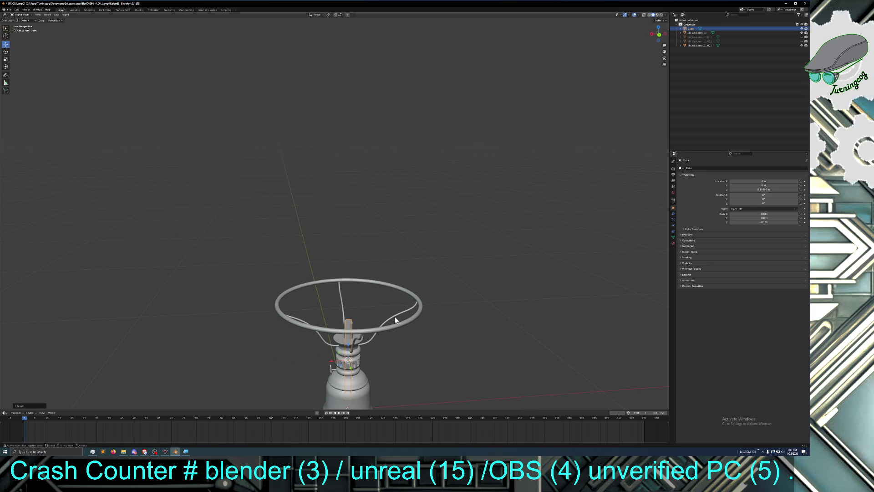
click(374, 333)
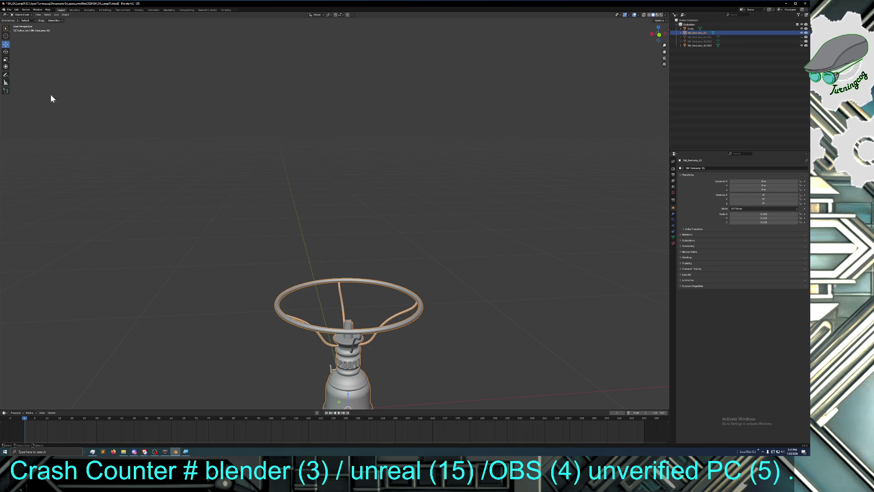
Step: Put the lamp into Edit Mode and orbit to a near top-down view of the ring
click(21, 16)
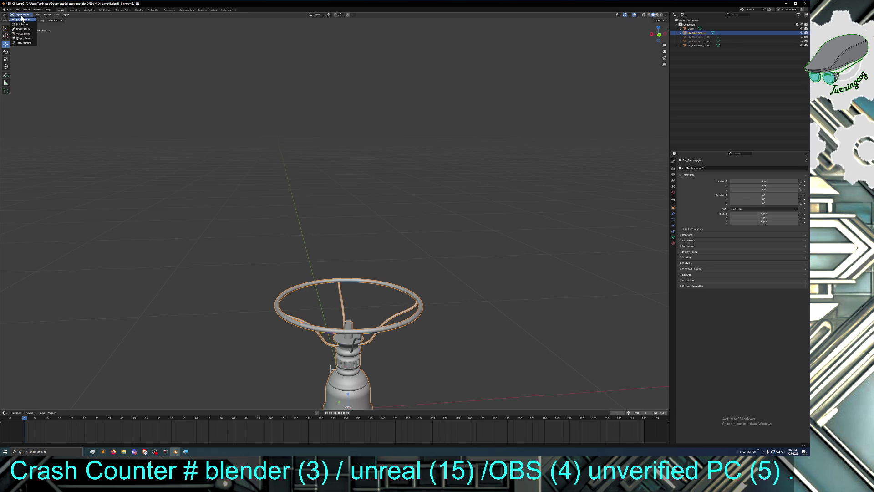
click(26, 24)
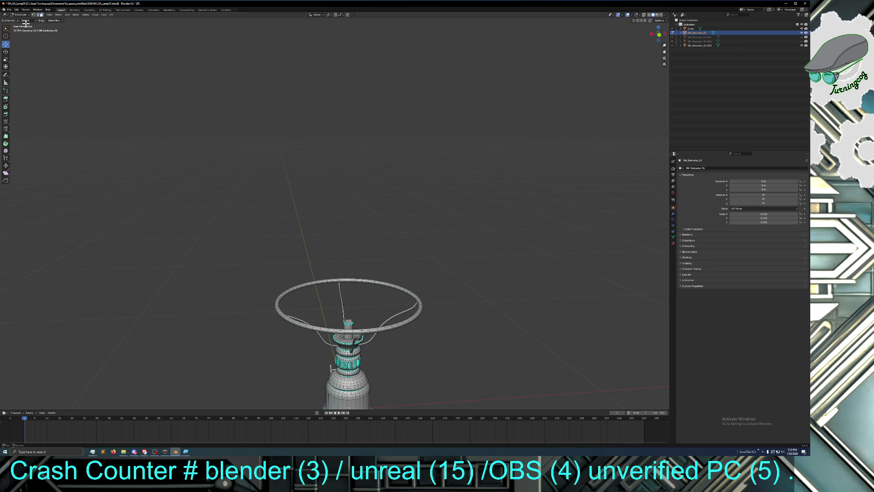
middle_drag(339, 255, 361, 292)
scroll(350, 281, up, 2)
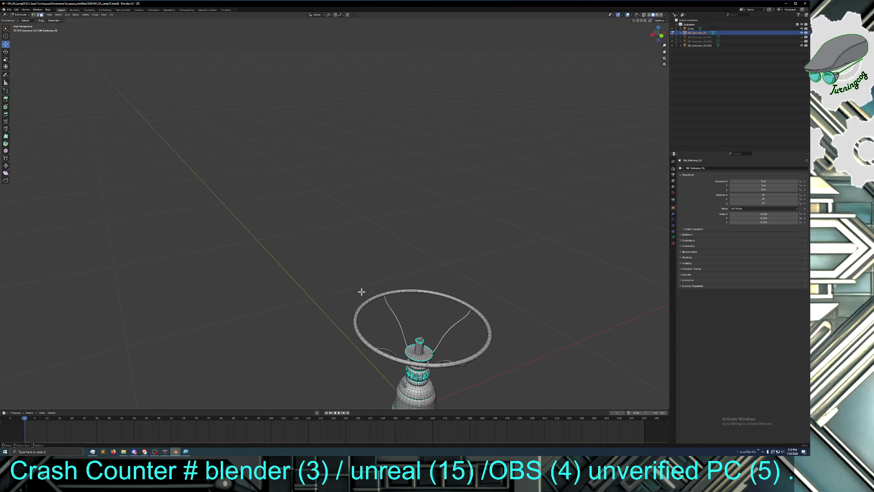
middle_drag(374, 345, 358, 360)
Step: Loop-select edges along the top wire ring, trying successive loops until the right one is picked
click(354, 327)
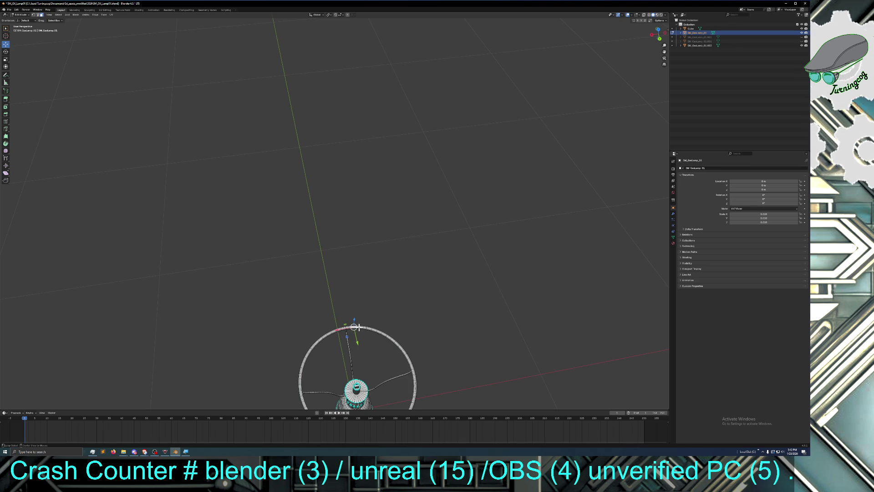
click(359, 327)
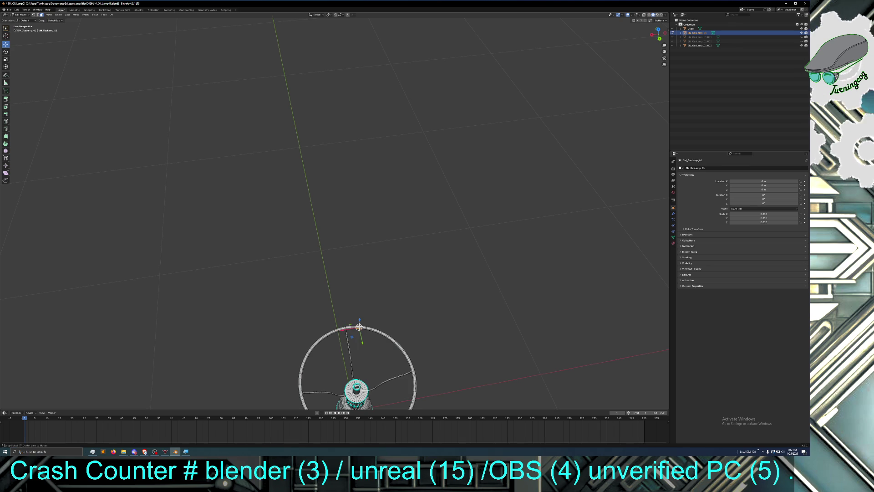
click(364, 328)
middle_drag(399, 309, 397, 302)
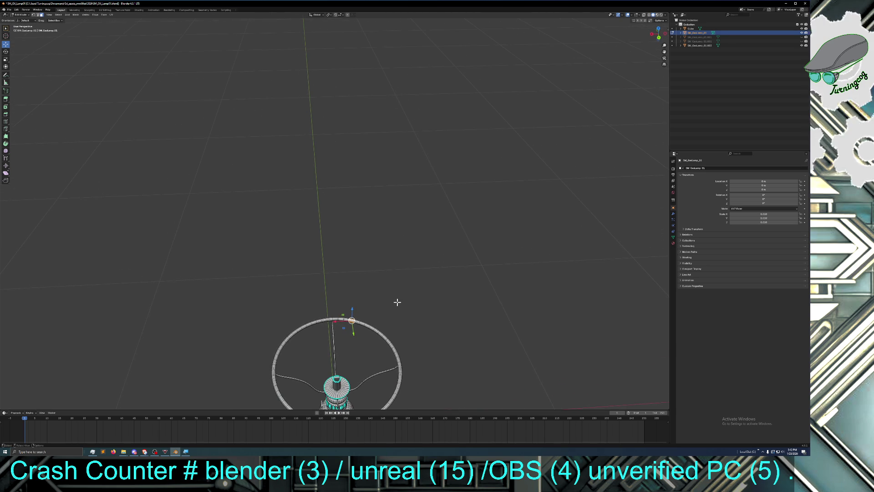
alt+click(362, 323)
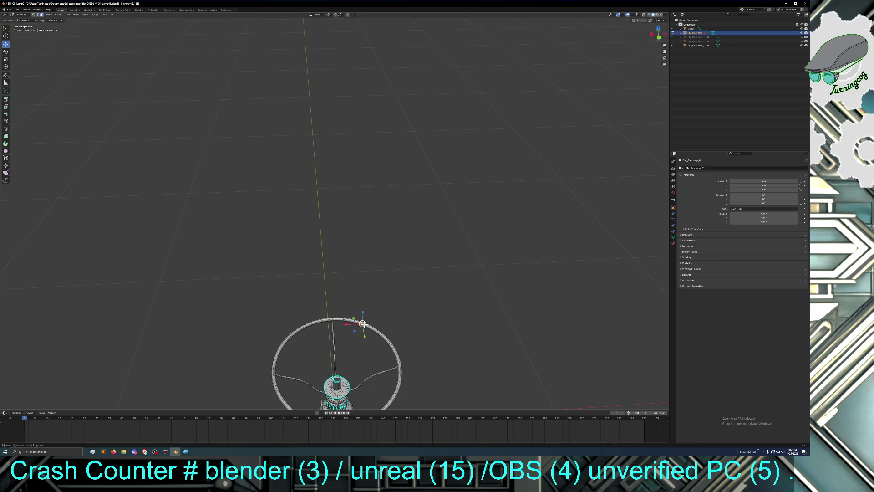
alt+click(368, 325)
alt+click(370, 328)
alt+click(376, 331)
alt+click(382, 335)
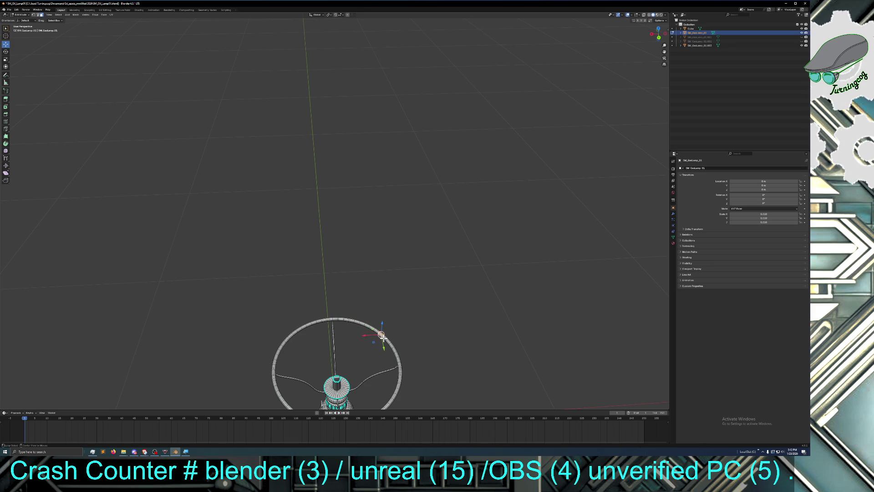
scroll(336, 337, up, 3)
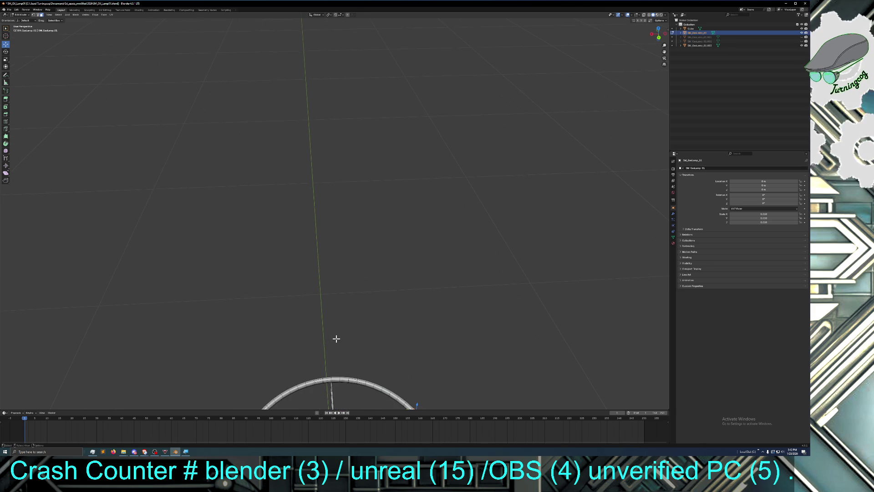
click(58, 15)
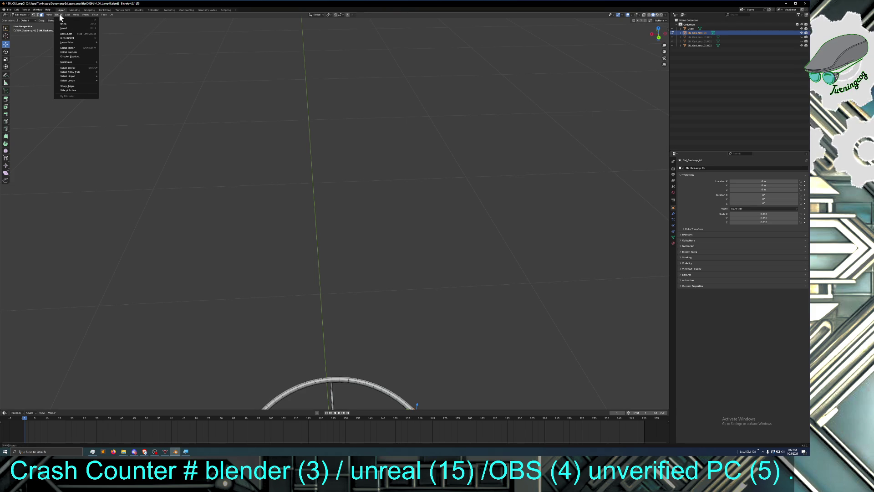
Step: Frame the selected ring faces with View > Frame Selected, then zoom out and orbit
click(59, 16)
click(49, 15)
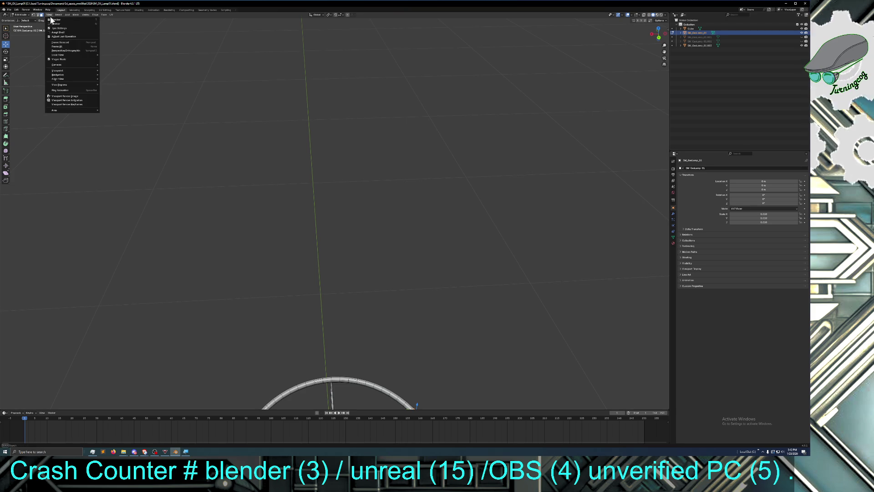
click(60, 42)
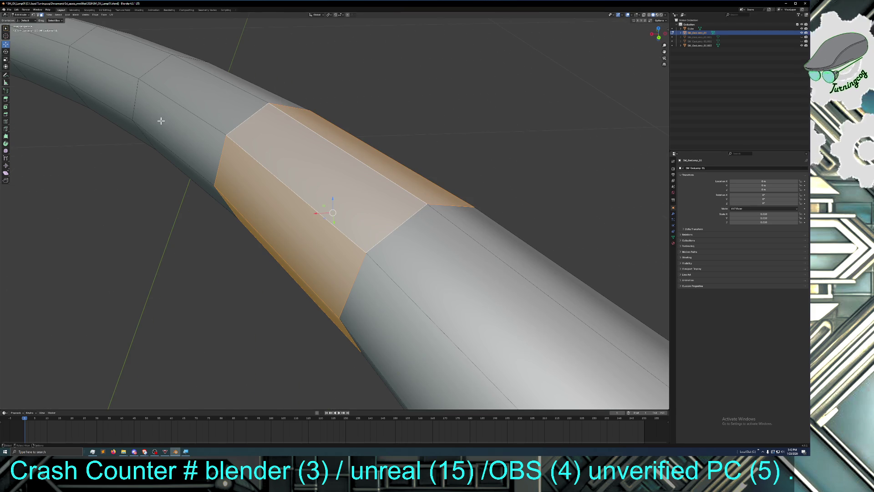
scroll(410, 237, down, 2)
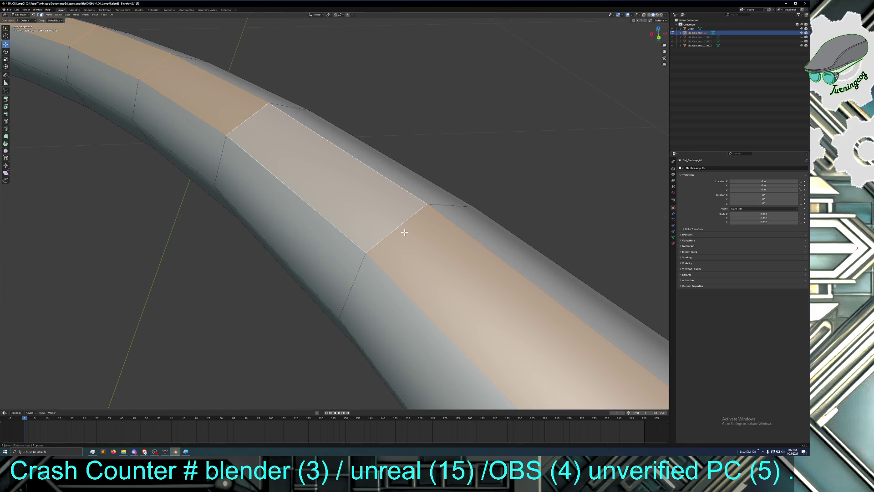
scroll(390, 227, down, 2)
scroll(389, 227, down, 3)
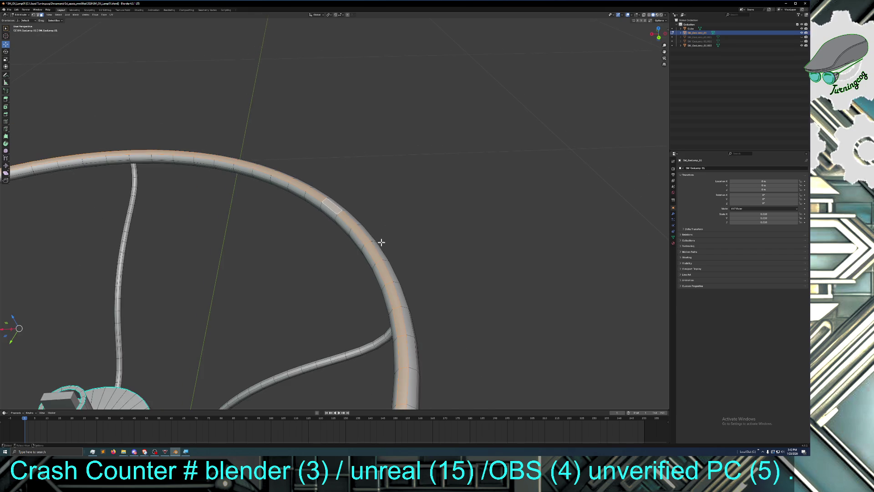
scroll(381, 242, down, 4)
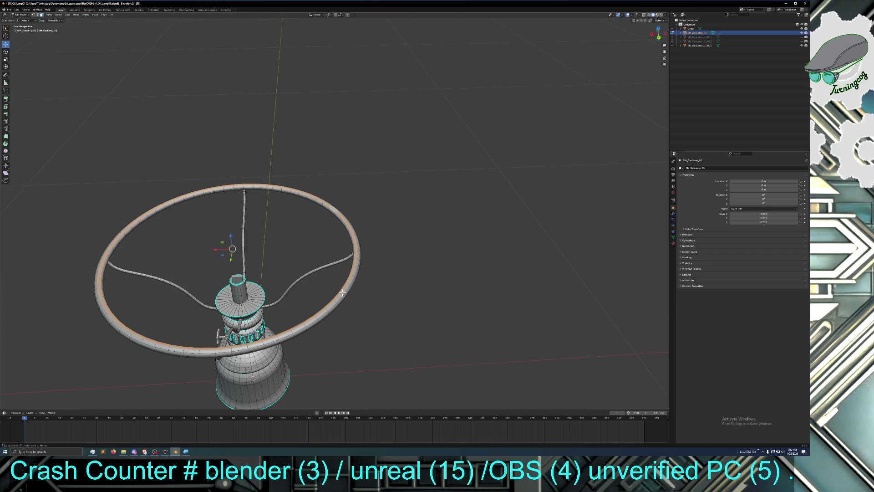
mouse_move(341, 296)
middle_down()
mouse_move(353, 287)
mouse_move(337, 283)
mouse_move(345, 283)
middle_up()
Step: Move the selected ring faces straight up along Z and confirm
drag(233, 213, 236, 217)
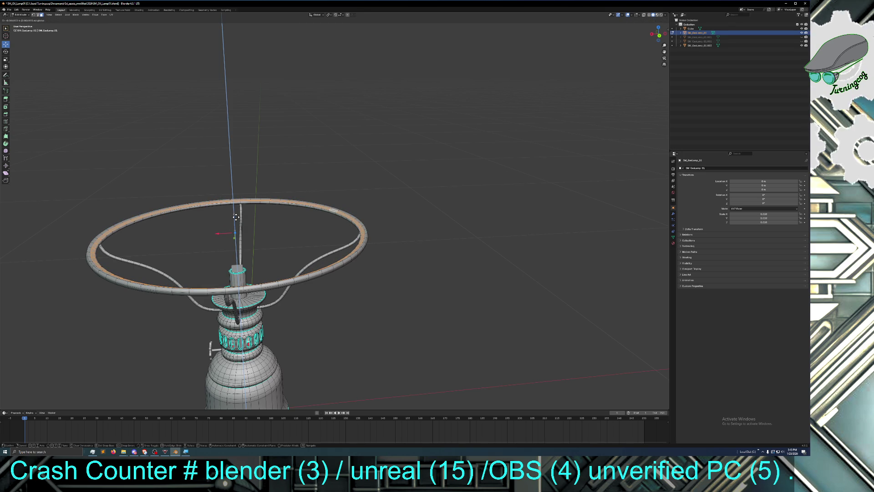
drag(236, 217, 236, 217)
middle_drag(245, 230, 249, 204)
Step: Nudge the ring along Z, deselect it, and orbit to a higher view
drag(250, 202, 251, 203)
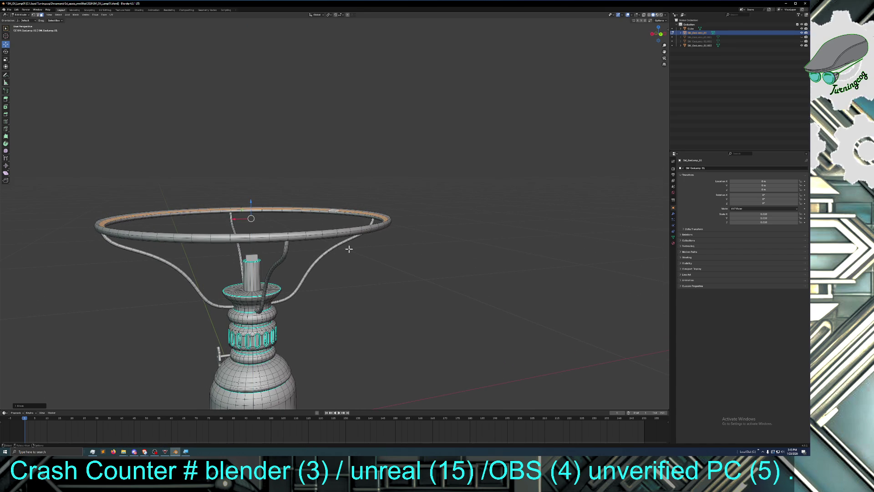
click(368, 272)
mouse_move(376, 267)
middle_down()
mouse_move(353, 275)
mouse_move(364, 269)
middle_up()
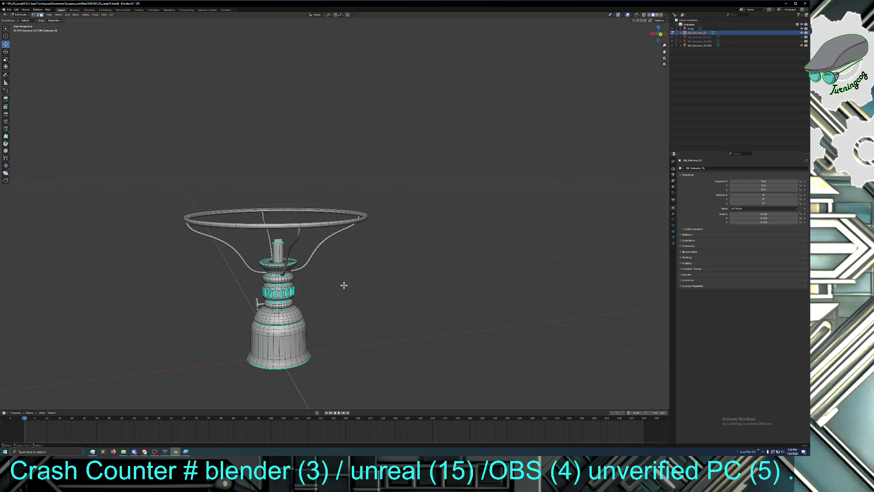
middle_drag(342, 285, 349, 293)
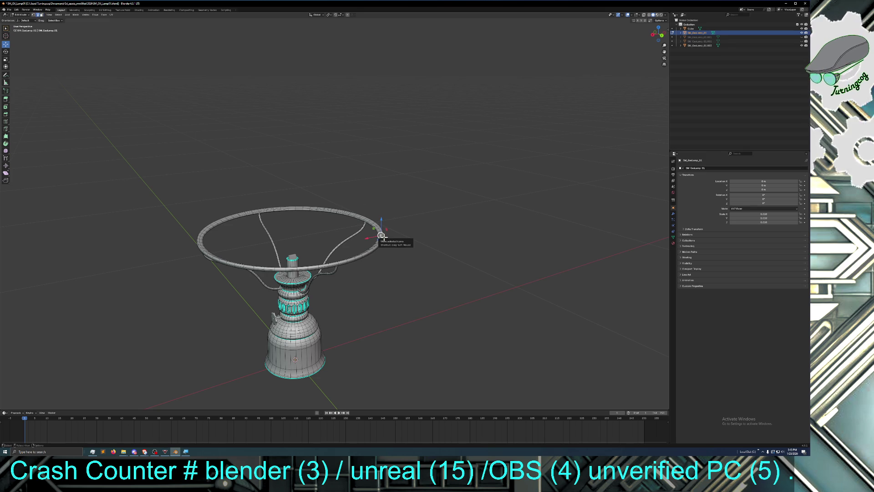
Step: Alt-click loops on the top ring, then press L to select the whole linked ring
alt+click(379, 237)
alt+click(381, 237)
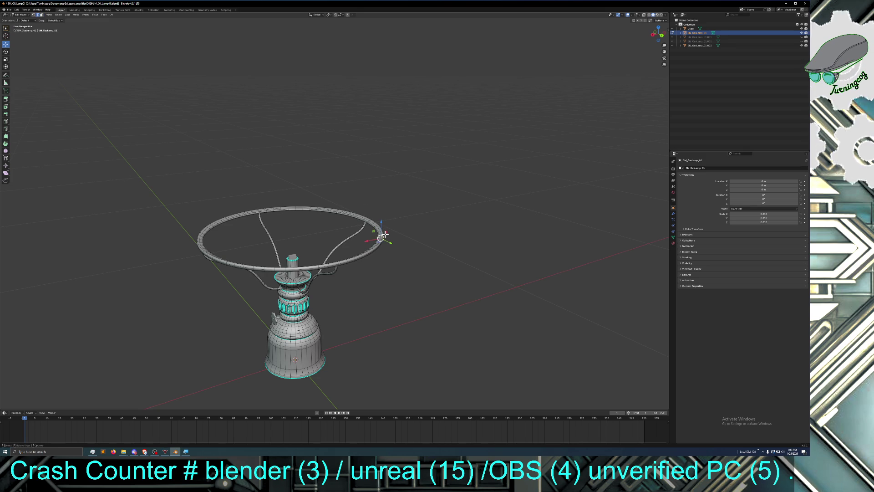
alt+click(379, 229)
mouse_move(380, 230)
middle_down()
mouse_move(417, 250)
mouse_move(401, 212)
middle_up()
key(l)
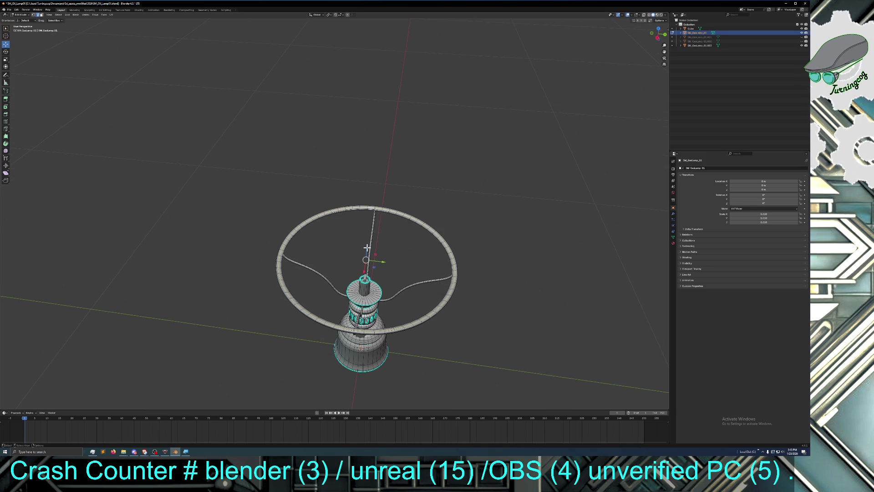
mouse_move(367, 249)
middle_down()
mouse_move(395, 258)
mouse_move(366, 249)
middle_up()
middle_drag(360, 248, 361, 248)
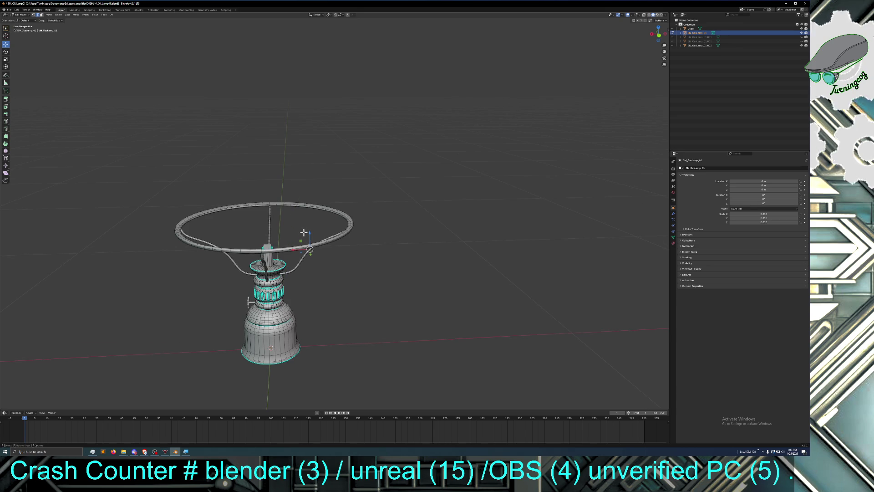
mouse_move(104, 108)
middle_down()
mouse_move(114, 127)
mouse_move(105, 108)
middle_up()
click(16, 10)
Step: Undo the selection change and scale the lamp part down to 0.9878
click(21, 16)
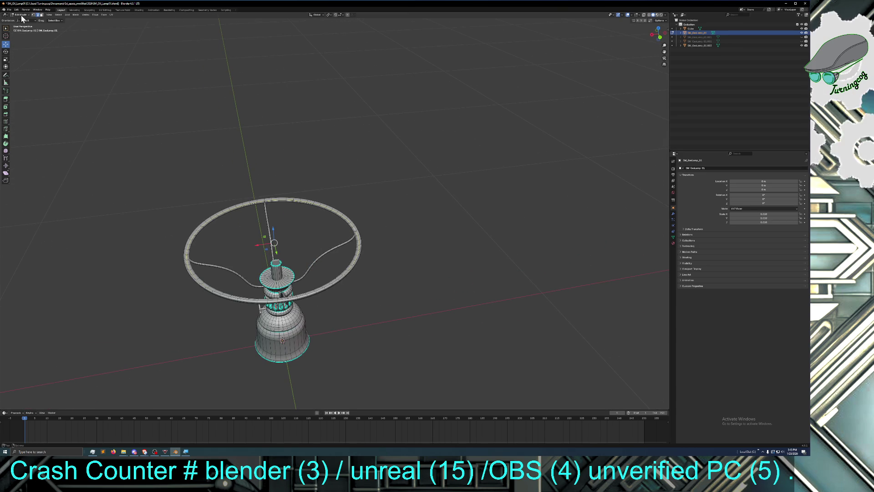
click(6, 59)
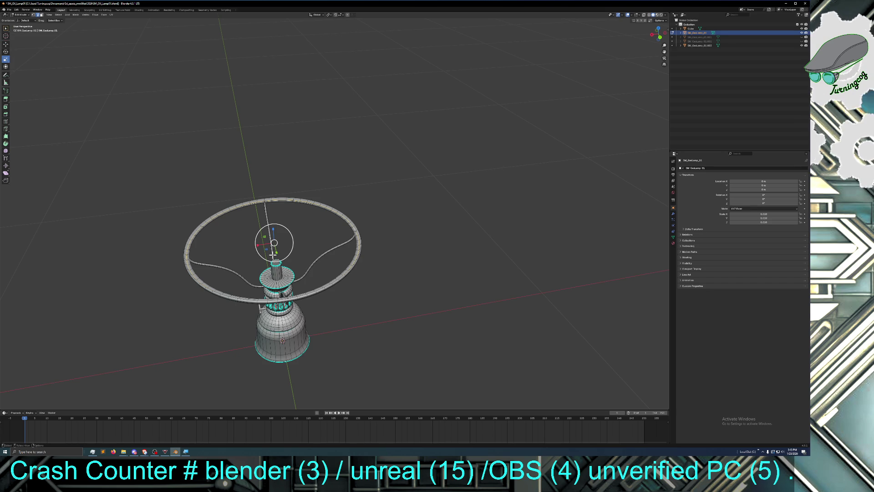
key(s)
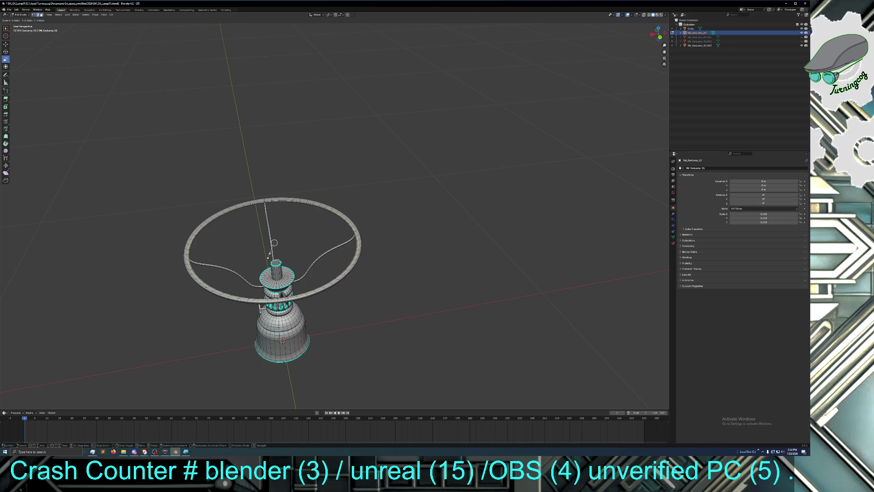
click(269, 255)
mouse_move(269, 255)
middle_down()
mouse_move(315, 274)
mouse_move(315, 284)
mouse_move(300, 279)
mouse_move(305, 284)
mouse_move(388, 293)
mouse_move(373, 273)
mouse_move(357, 275)
mouse_move(375, 283)
mouse_move(363, 279)
middle_up()
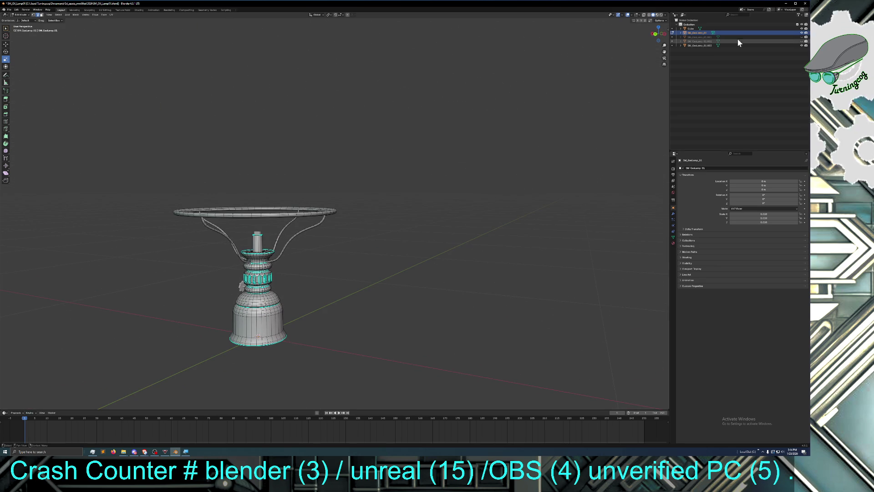
click(803, 37)
mouse_move(515, 155)
middle_down()
mouse_move(505, 164)
mouse_move(536, 155)
mouse_move(514, 158)
middle_up()
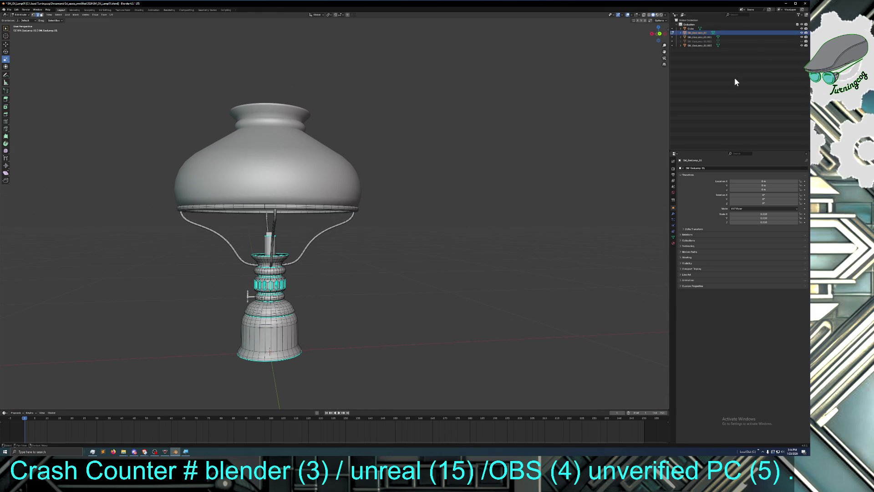
click(801, 41)
mouse_move(437, 205)
middle_down()
mouse_move(425, 201)
mouse_move(431, 205)
middle_up()
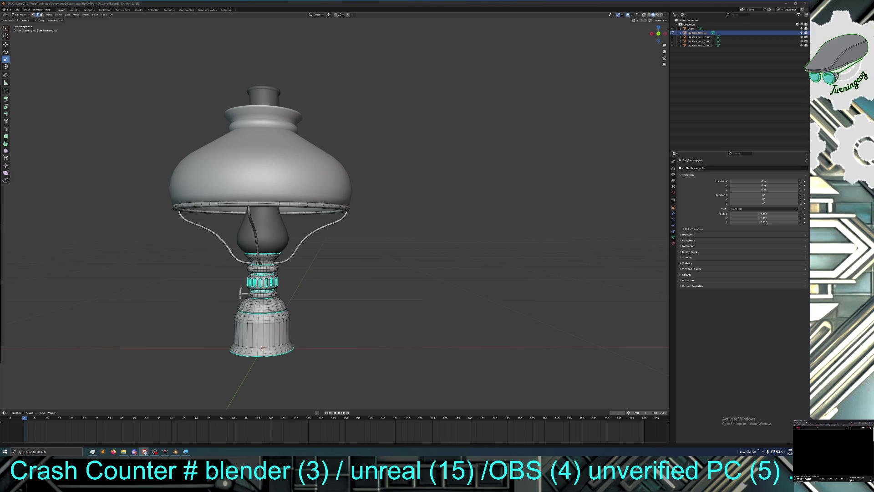
Step: Orbit the view to see the oil lamp from a slightly higher, rotated angle
middle_drag(375, 313, 395, 309)
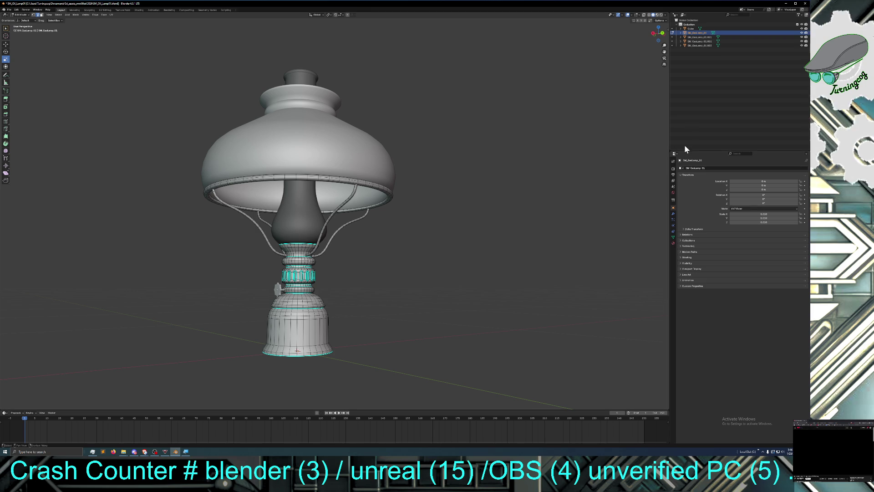
Step: Show the Material Properties of the side knob SM_GasLamp_01.003, picked in the Outliner
click(674, 193)
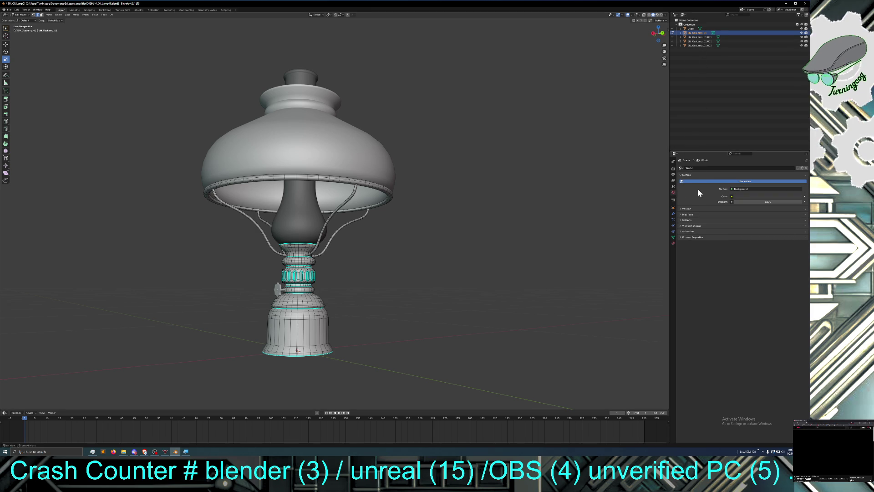
click(693, 41)
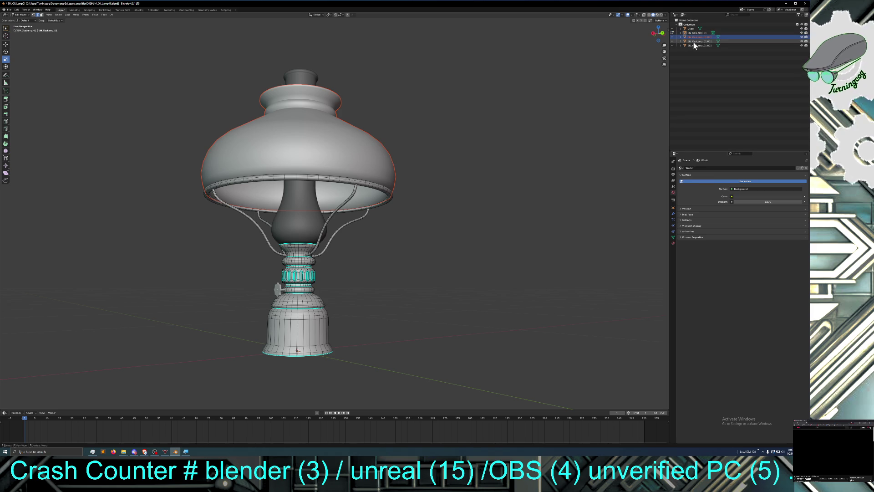
click(697, 46)
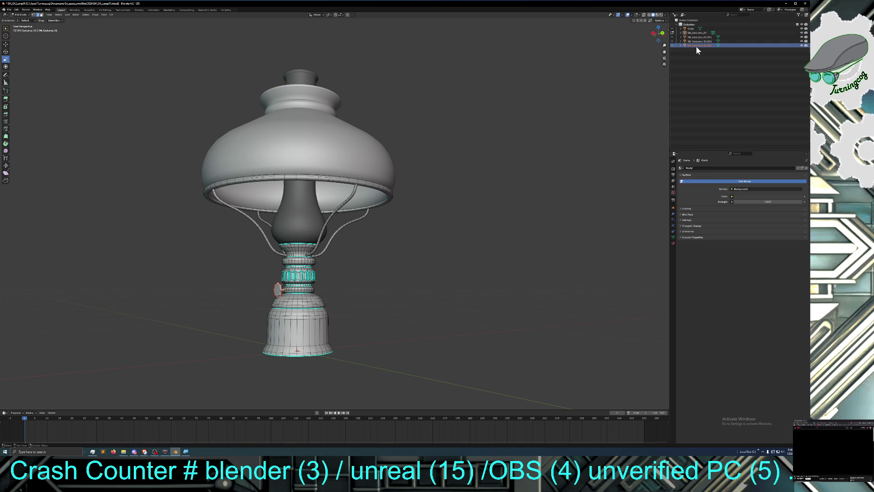
click(673, 243)
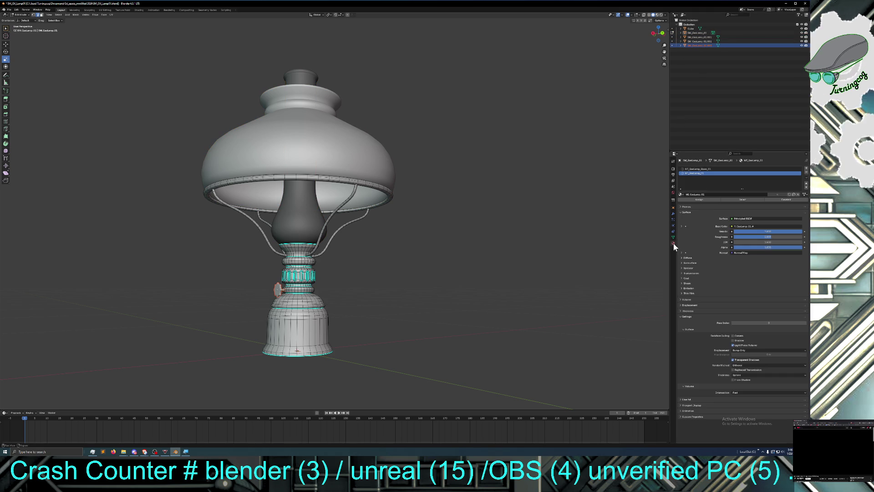
click(708, 41)
click(706, 37)
click(705, 33)
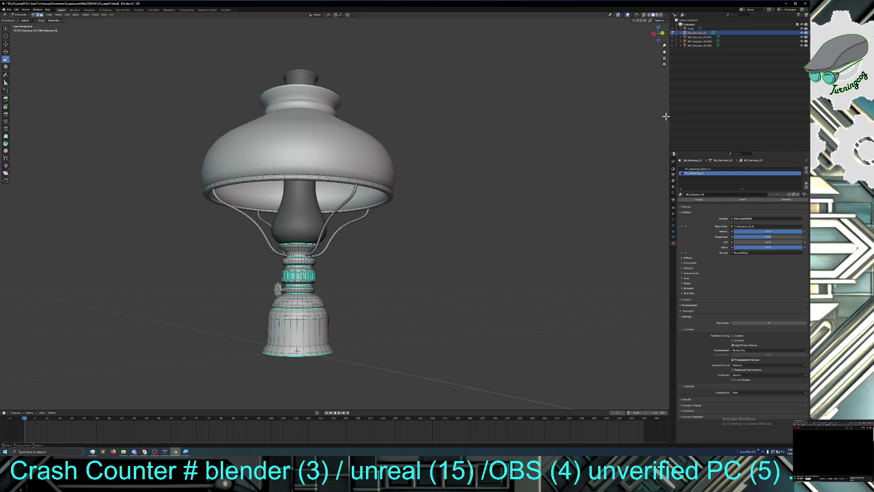
click(696, 37)
click(698, 41)
click(698, 45)
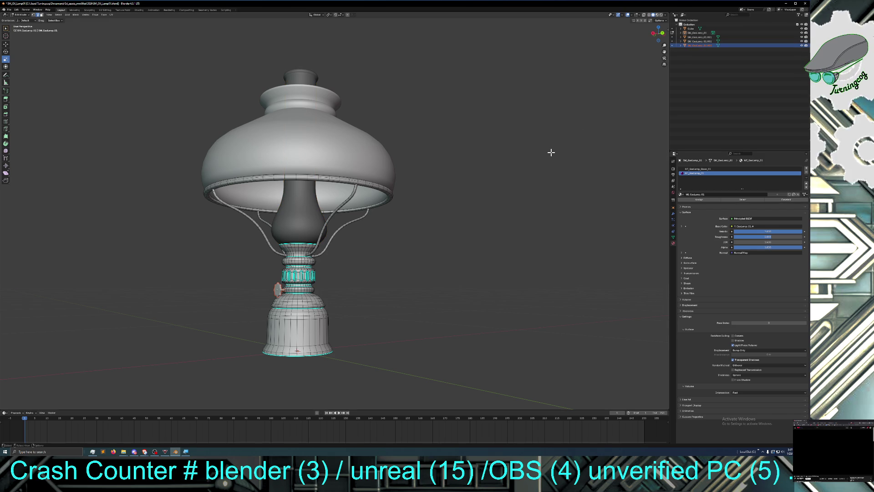
scroll(551, 152, down, 2)
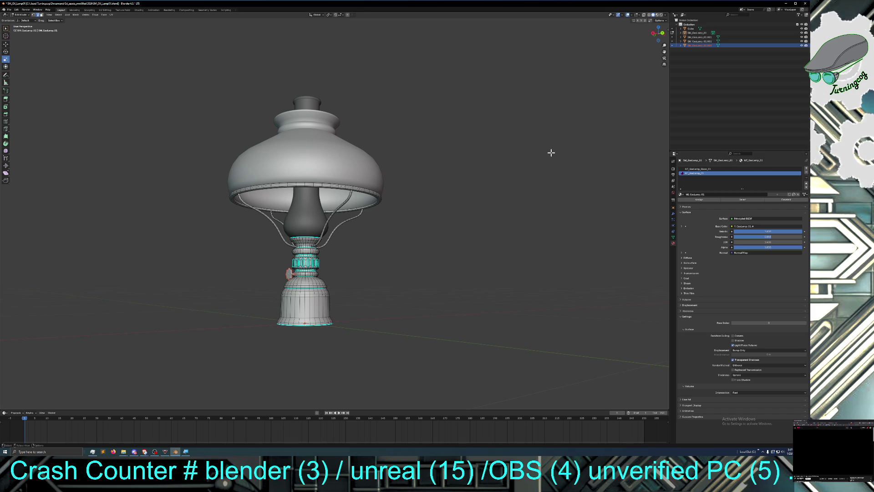
Step: Select the base part, switch to the Move tool, and orbit to view beneath the shade
click(289, 276)
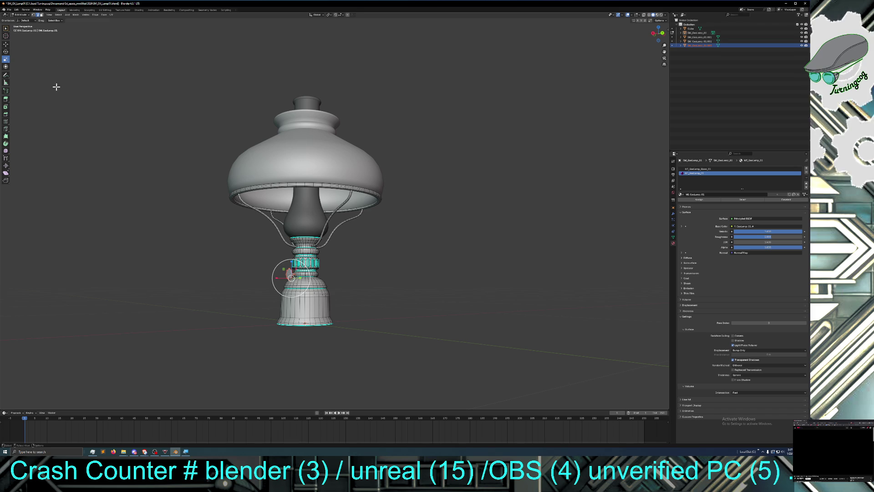
click(6, 44)
middle_drag(276, 270, 301, 273)
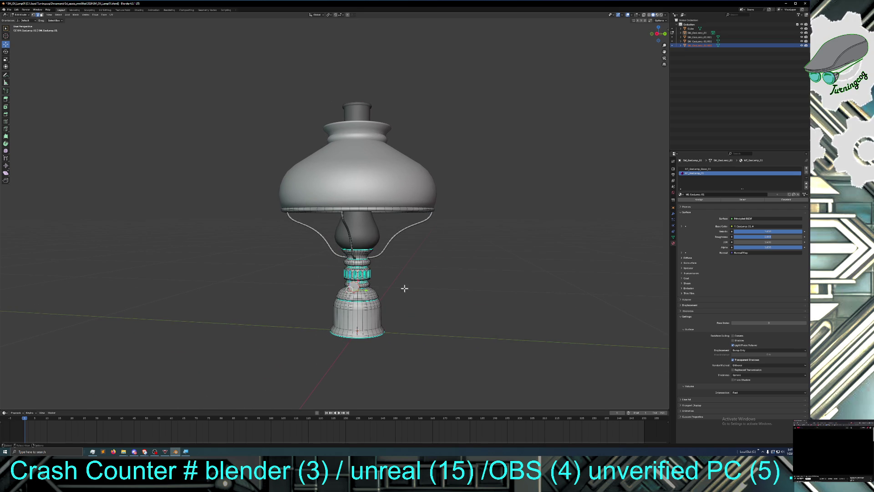
middle_drag(419, 288, 408, 286)
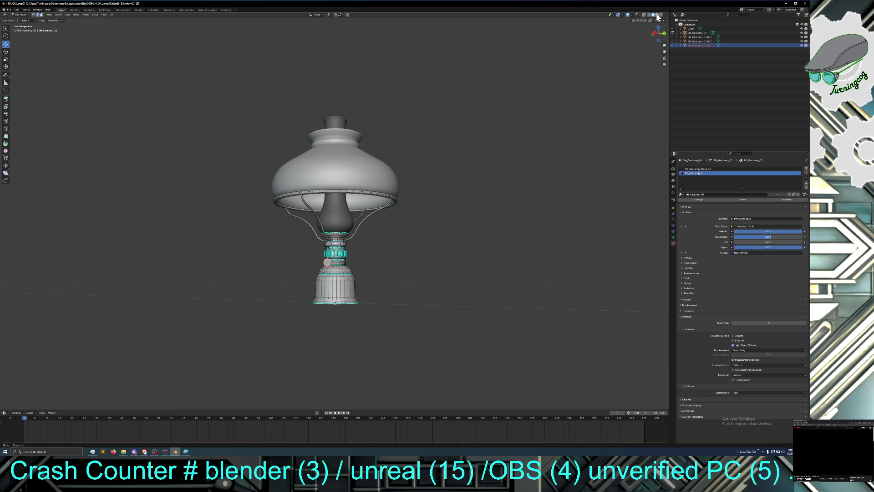
click(657, 16)
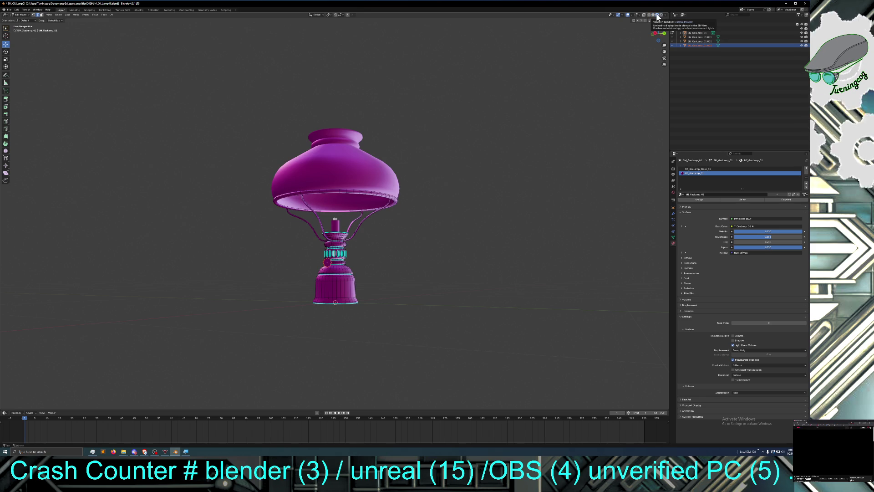
middle_drag(517, 147, 487, 159)
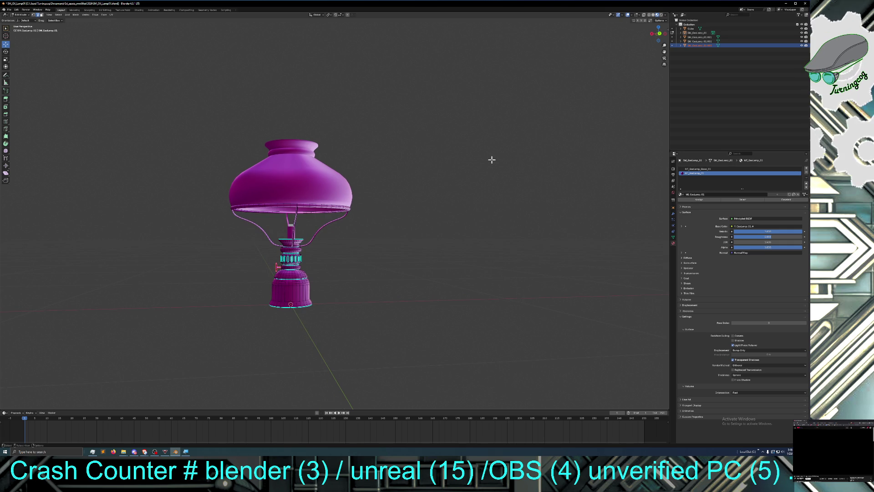
mouse_move(491, 159)
middle_down()
mouse_move(569, 158)
mouse_move(537, 158)
middle_up()
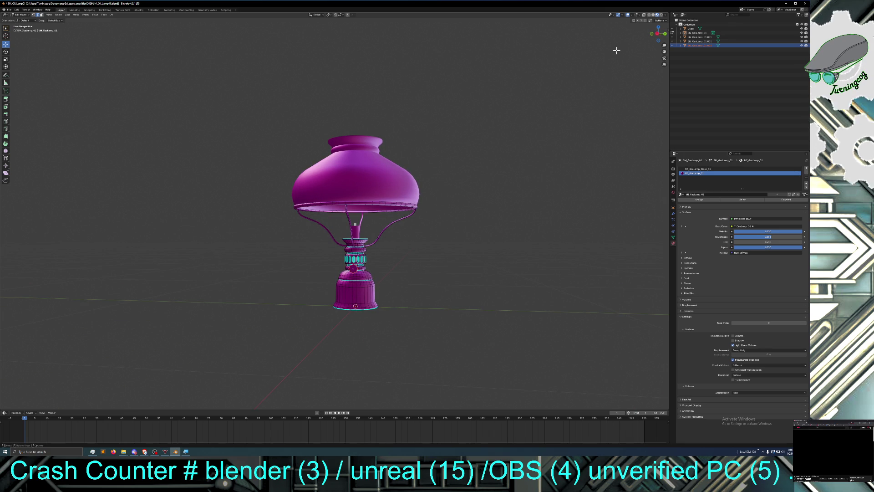
click(654, 17)
middle_drag(507, 207, 514, 208)
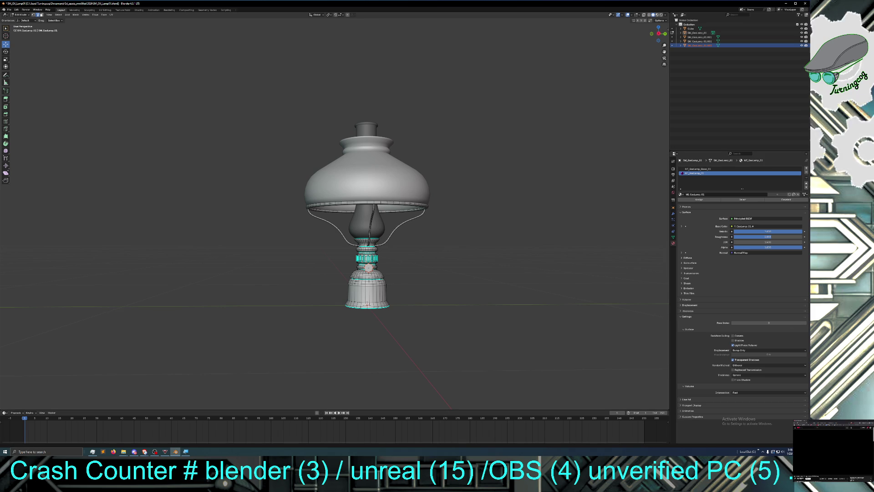
key(alt+Tab)
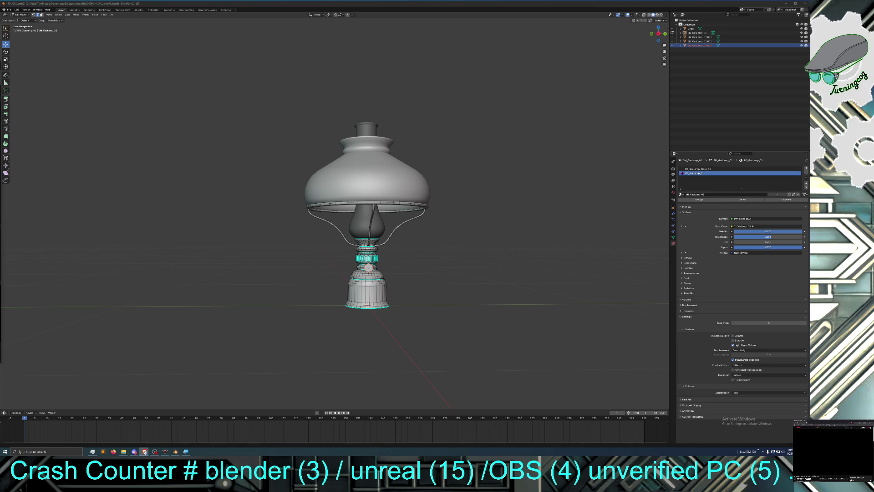
middle_drag(287, 278, 321, 280)
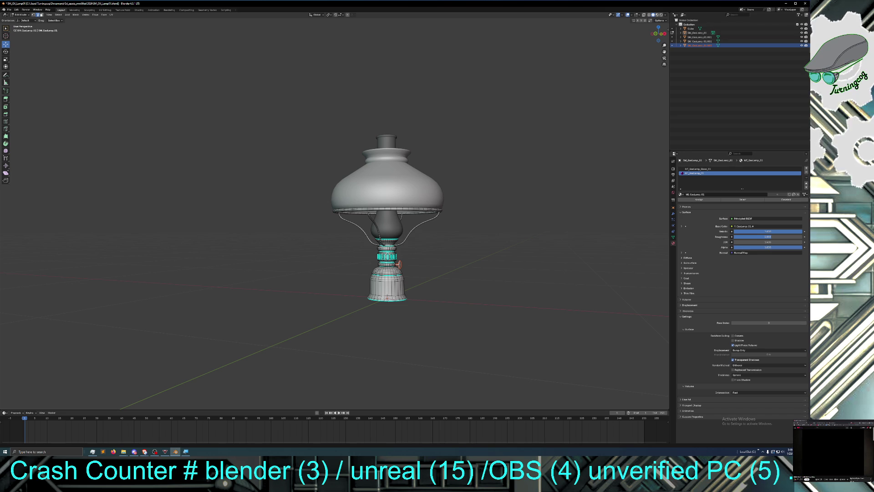
key(alt+Tab)
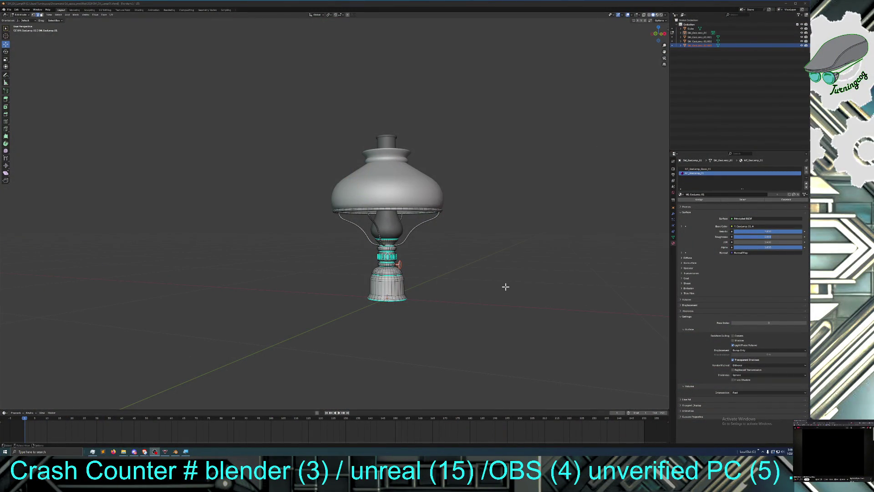
scroll(504, 285, down, 1)
scroll(504, 285, up, 3)
middle_drag(506, 289, 540, 291)
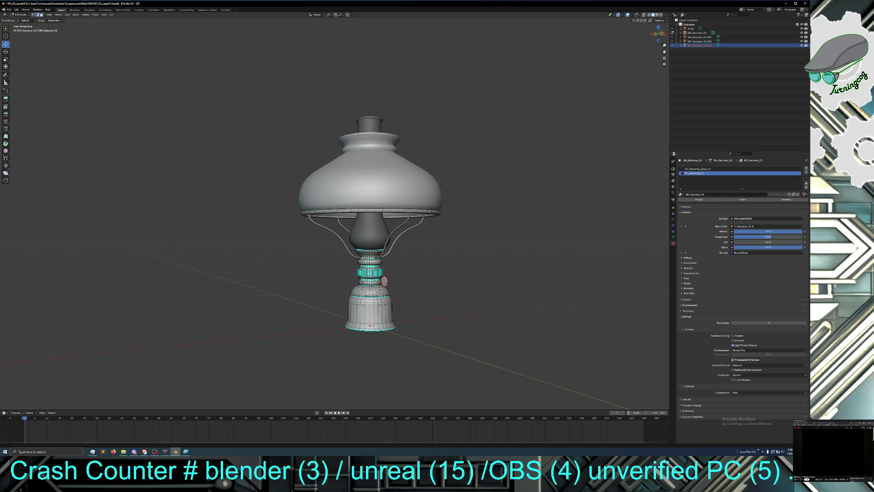
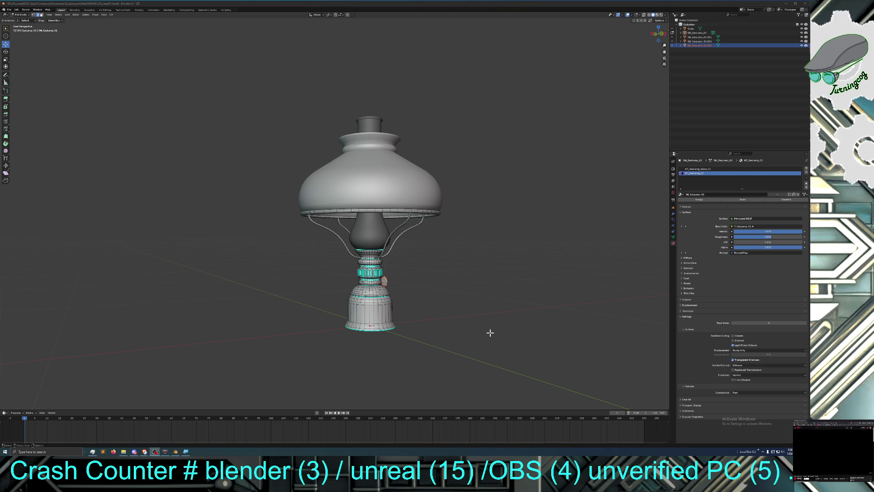
Step: Switch the lamp base from mesh editing back to Object Mode
middle_drag(429, 327, 426, 330)
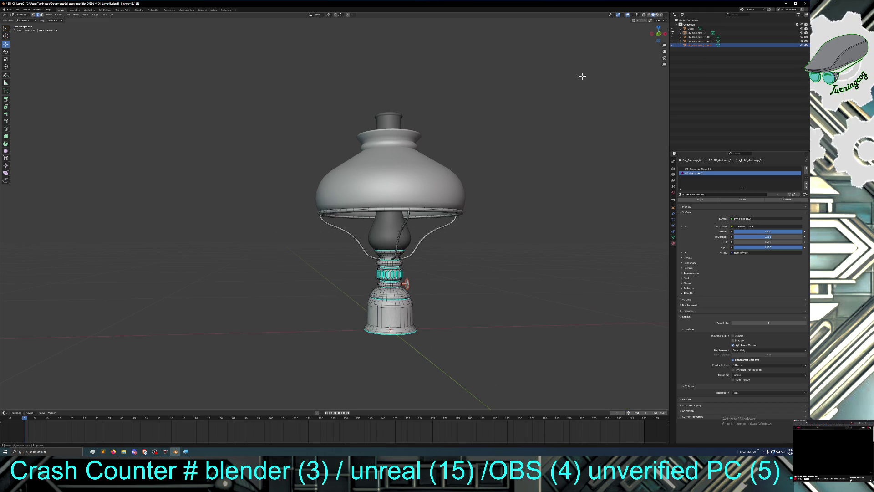
click(21, 14)
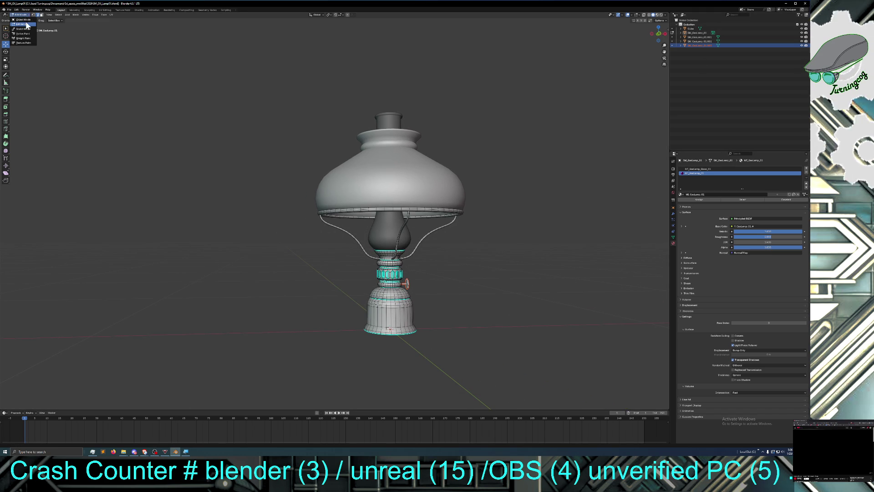
click(23, 20)
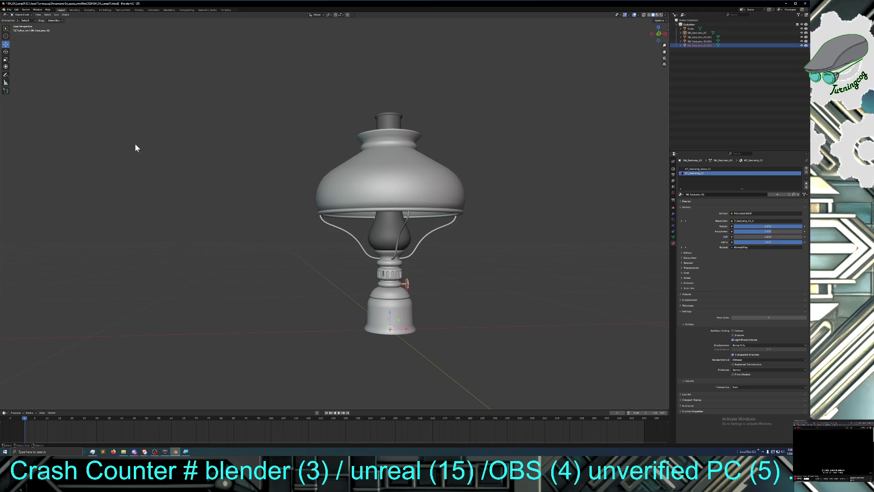
Step: Move the star valve knob straight up along Z
key(g)
key(z)
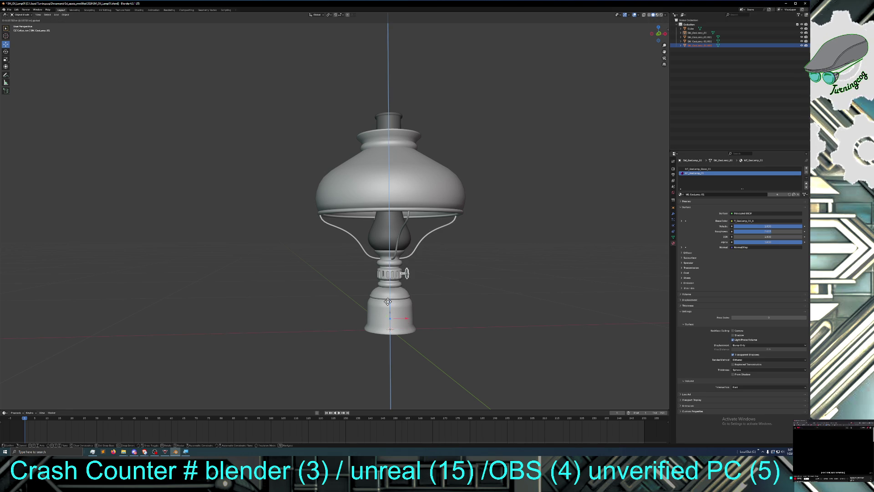
click(389, 304)
mouse_move(427, 284)
middle_down()
mouse_move(381, 288)
mouse_move(420, 291)
mouse_move(389, 283)
mouse_move(346, 300)
mouse_move(352, 285)
mouse_move(360, 289)
middle_up()
scroll(389, 282, up, 2)
middle_drag(395, 284, 400, 286)
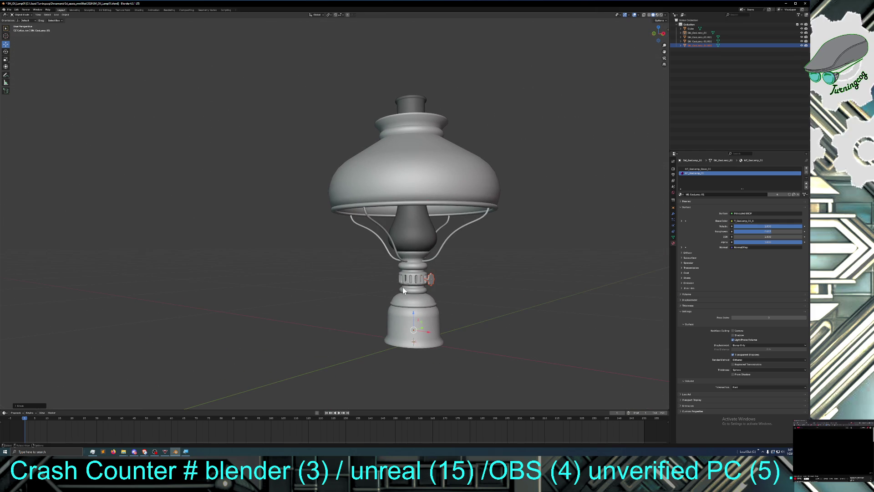
Step: Raise the knob a little higher along Z and hide the glass chimney
key(g)
key(z)
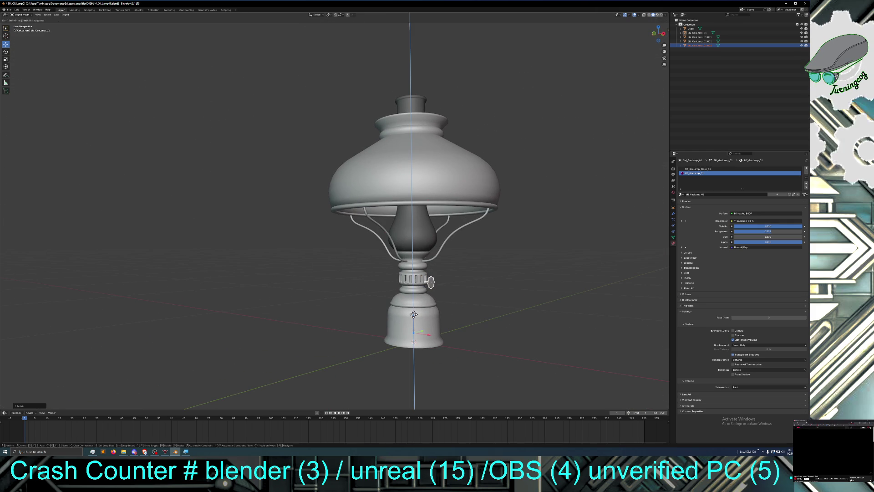
click(418, 312)
middle_drag(516, 309, 516, 310)
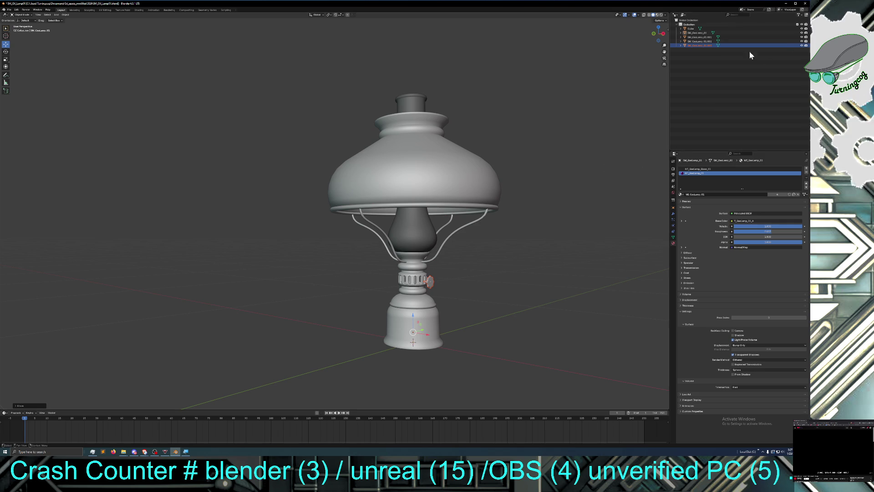
click(802, 41)
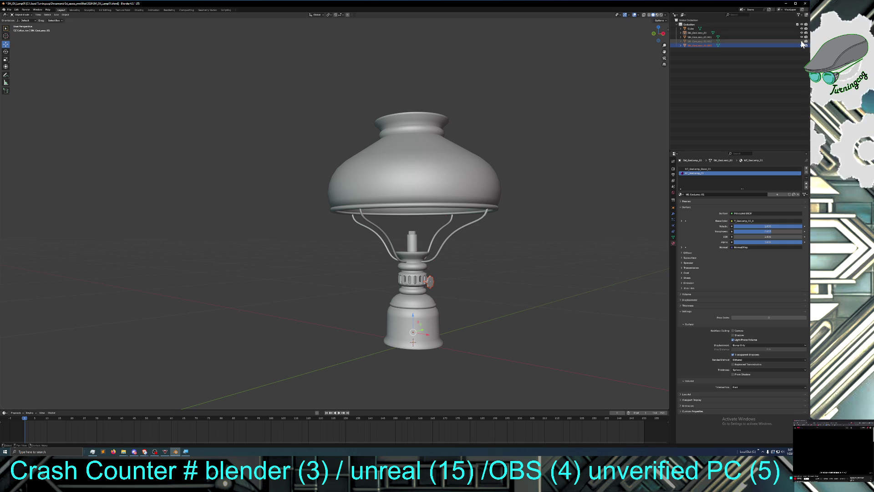
Step: Hide SM_GasLamp_01.001 and .002 in the Outliner, then select the lamp base from above
click(803, 36)
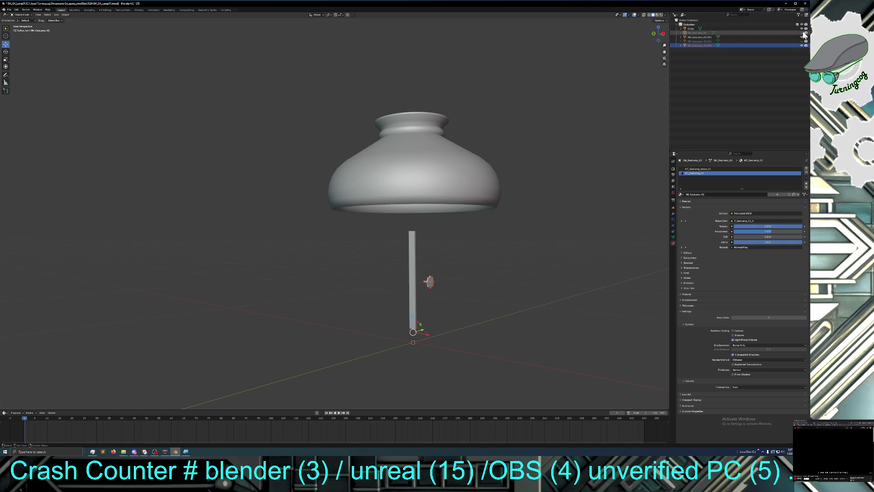
click(802, 35)
click(802, 29)
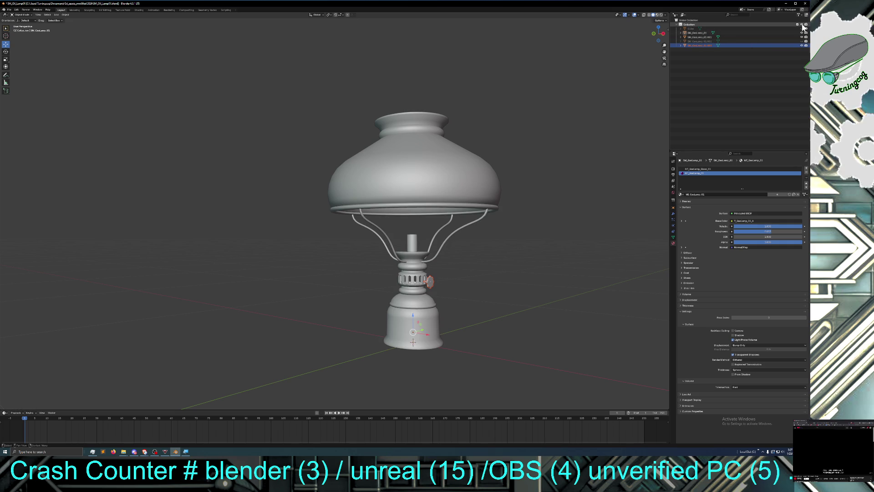
click(802, 25)
click(802, 25)
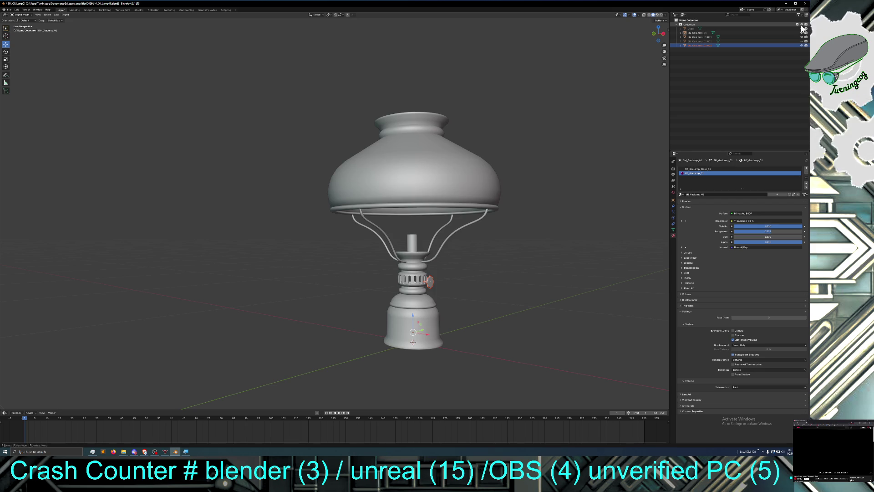
click(802, 49)
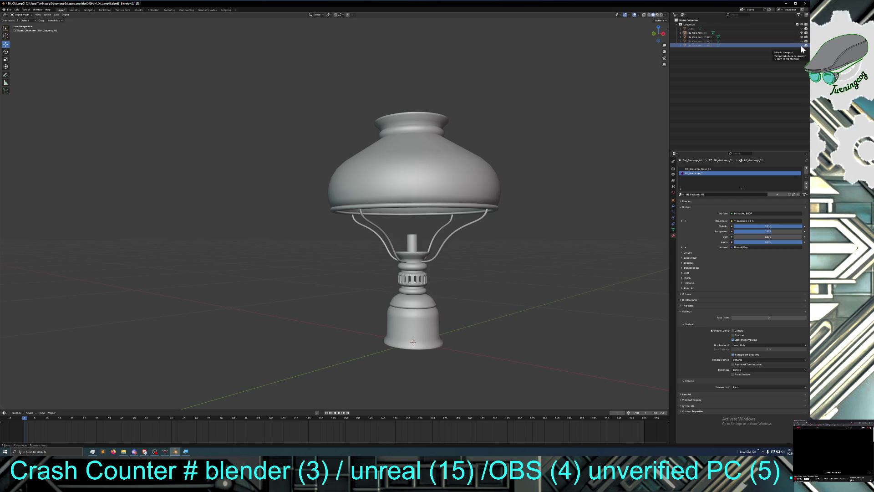
click(802, 34)
click(802, 32)
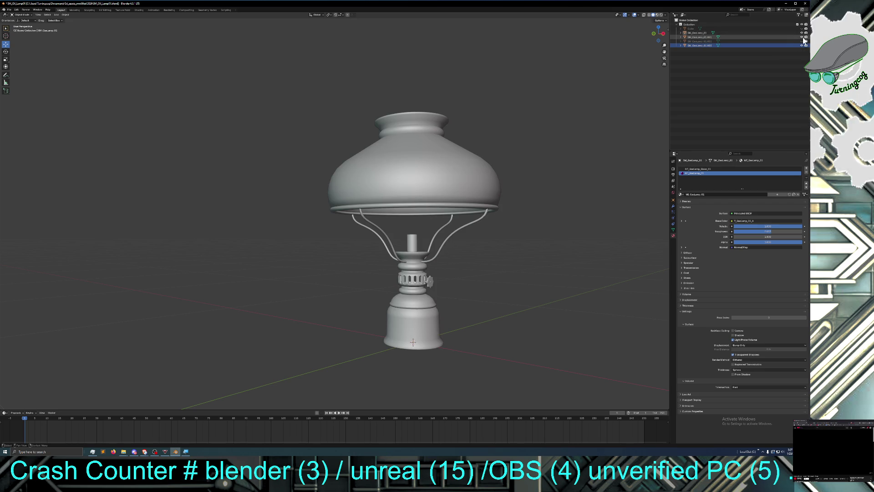
click(802, 37)
mouse_move(544, 123)
middle_down()
mouse_move(546, 163)
mouse_move(515, 153)
middle_up()
click(377, 283)
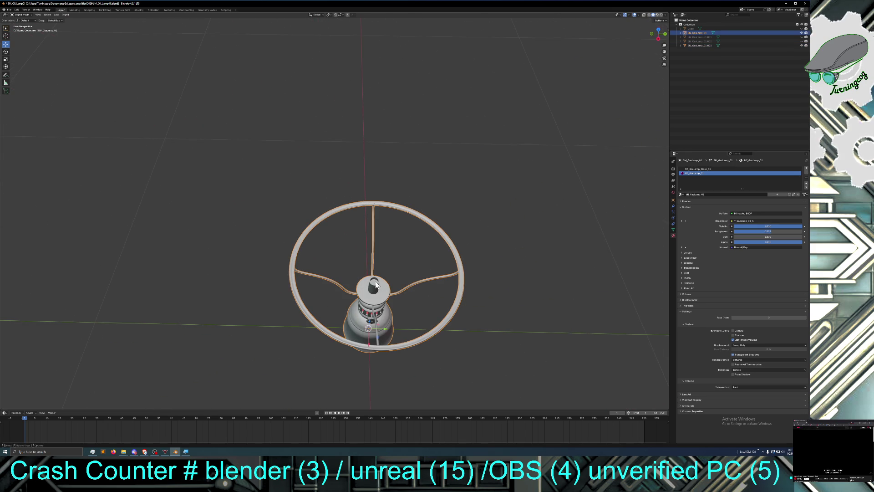
Step: Put SM_GasLamp_01 into Edit Mode and pick elements on the burner collar
click(19, 15)
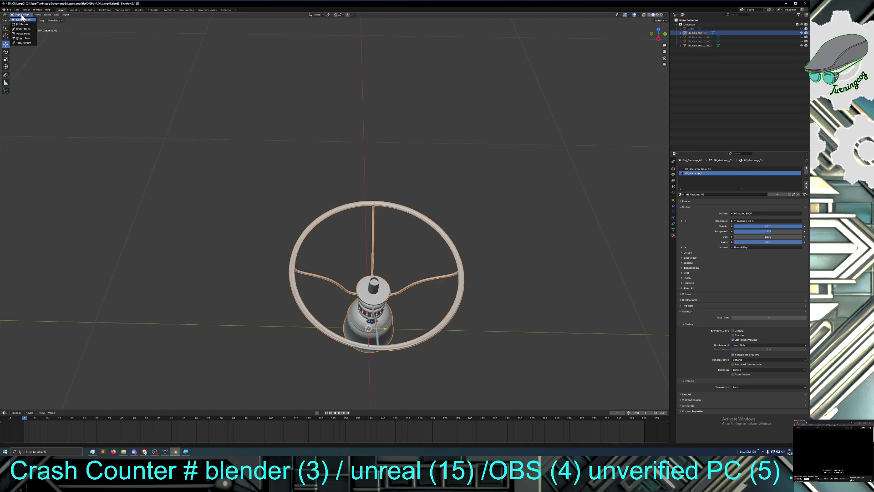
click(22, 24)
middle_drag(322, 236, 322, 218)
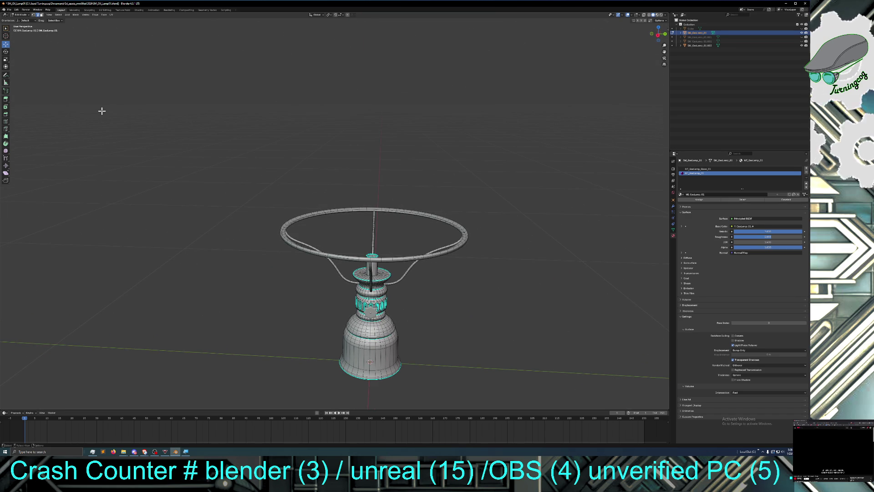
middle_drag(196, 154, 208, 164)
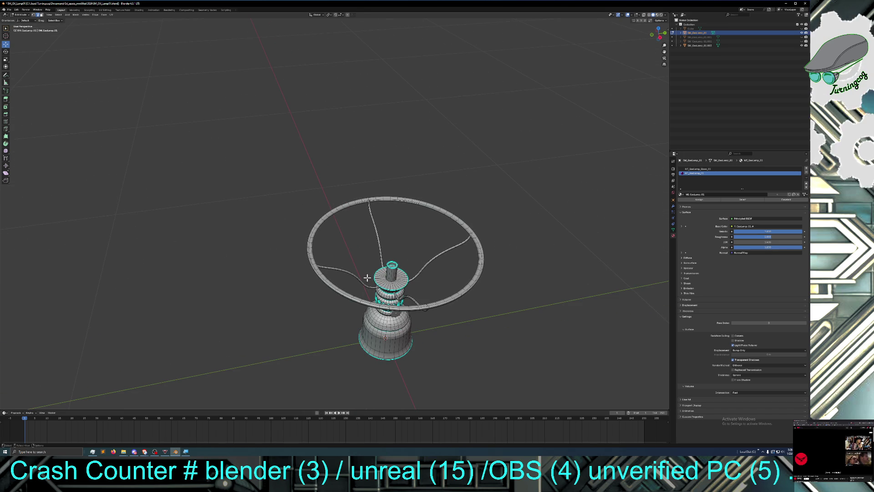
alt+click(384, 283)
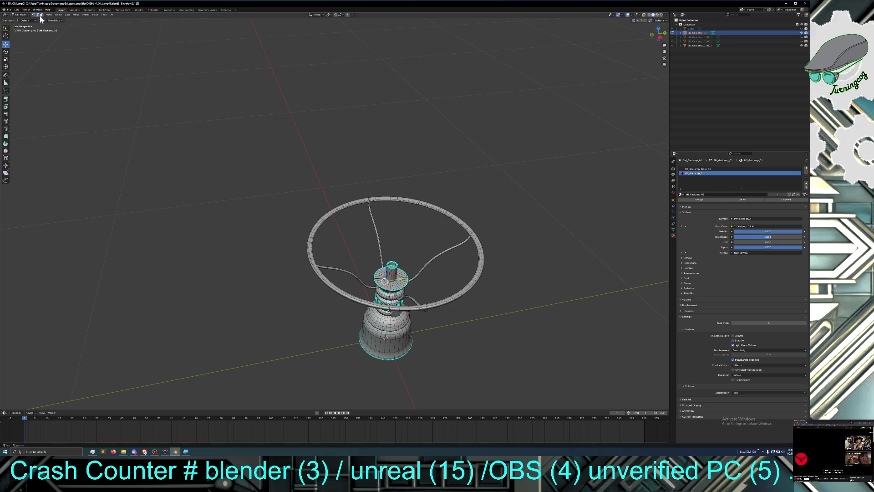
alt+click(403, 283)
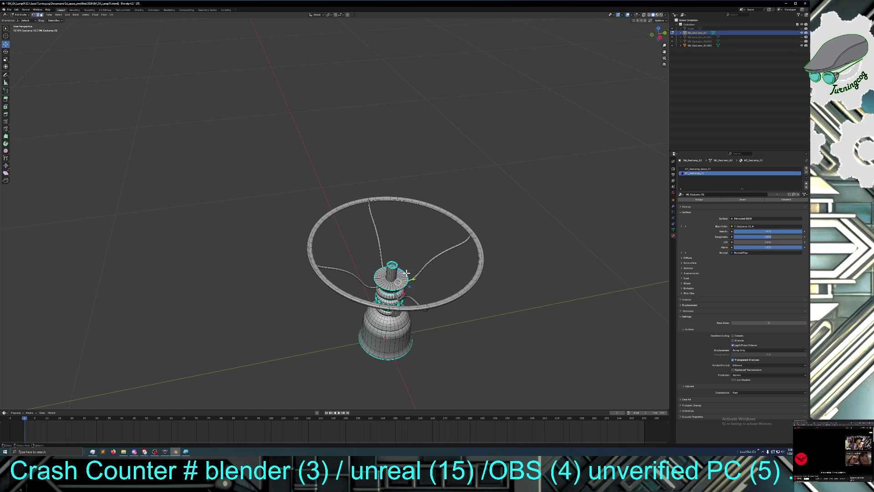
Step: Zoom in on the burner collar and try selecting several of its elements
scroll(409, 279, up, 2)
scroll(401, 296, up, 2)
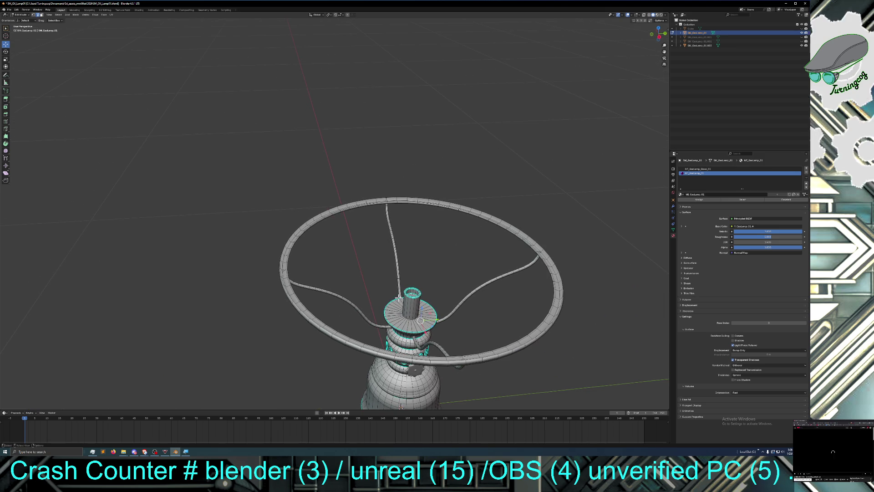
click(397, 310)
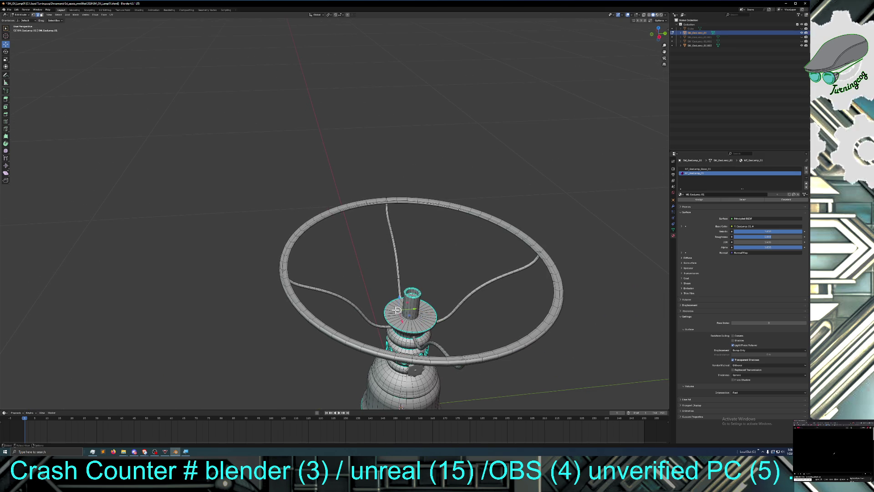
middle_drag(399, 329, 387, 320)
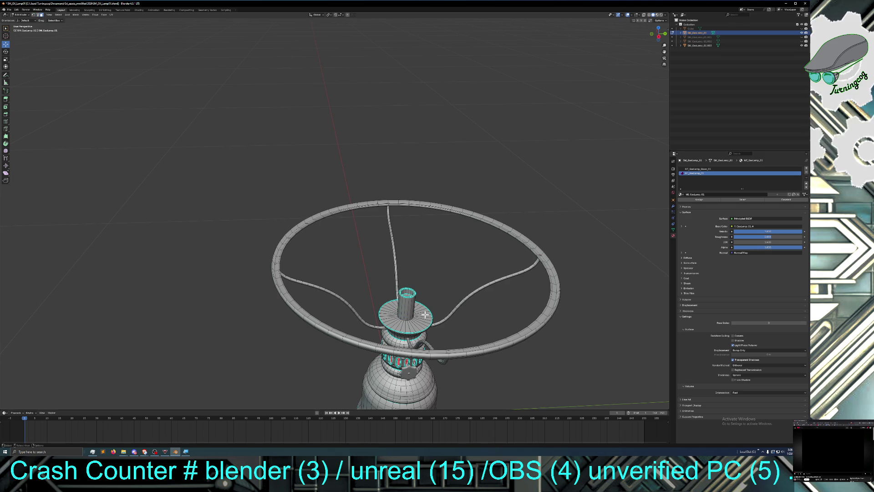
click(400, 325)
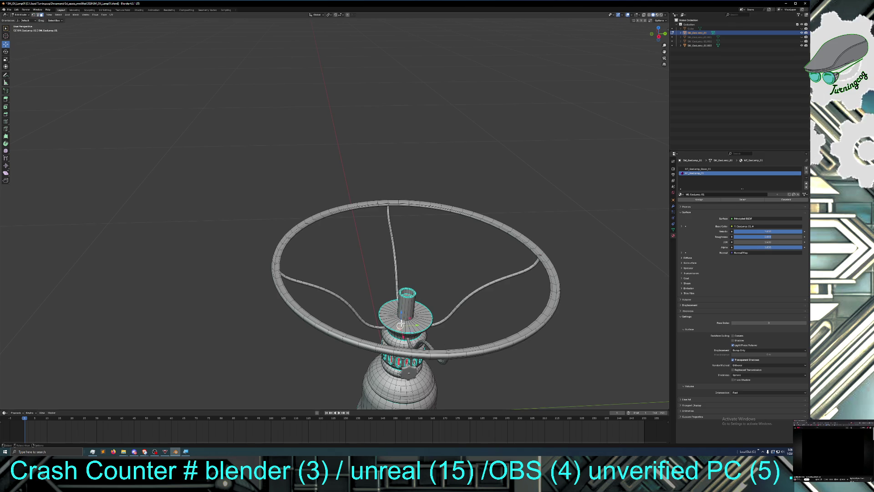
click(423, 322)
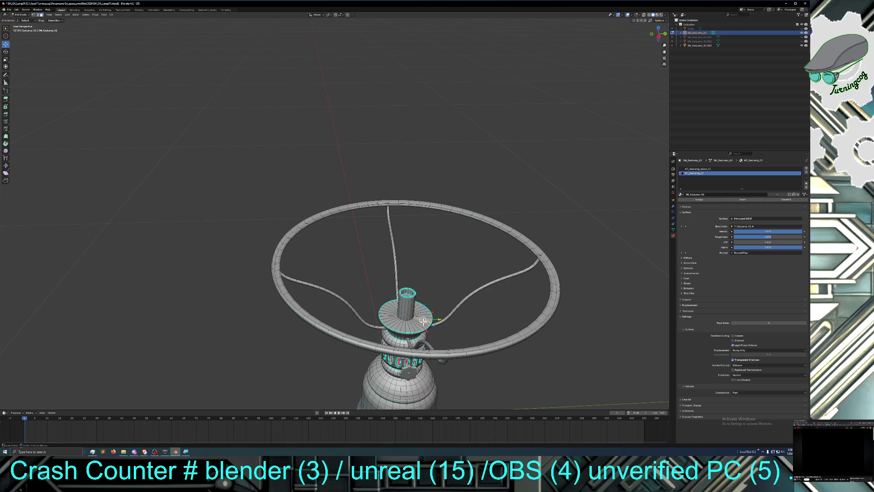
click(414, 322)
click(398, 329)
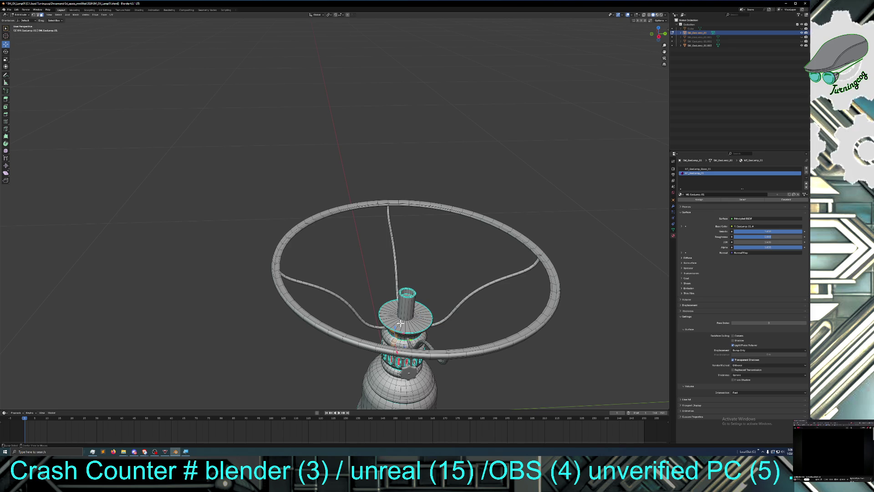
click(392, 318)
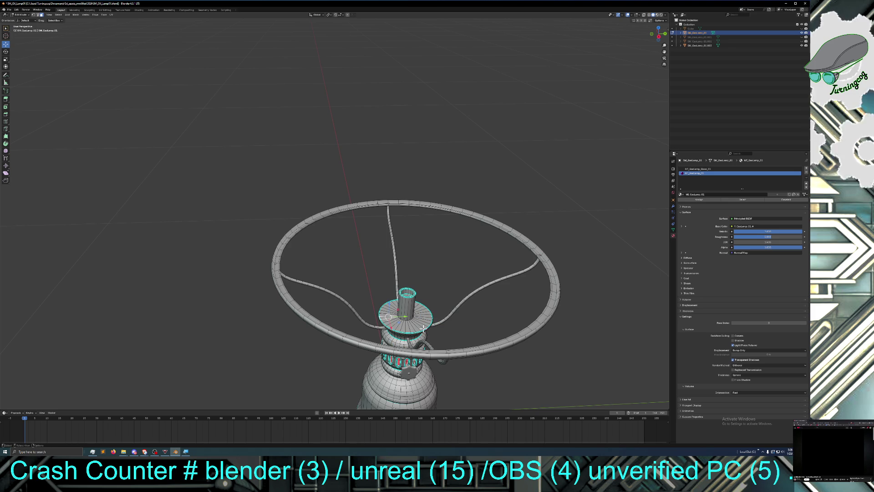
Step: Place the 3D cursor on the base and select the linked disc-and-tube piece with L
middle_drag(430, 329, 435, 323)
scroll(425, 309, up, 2)
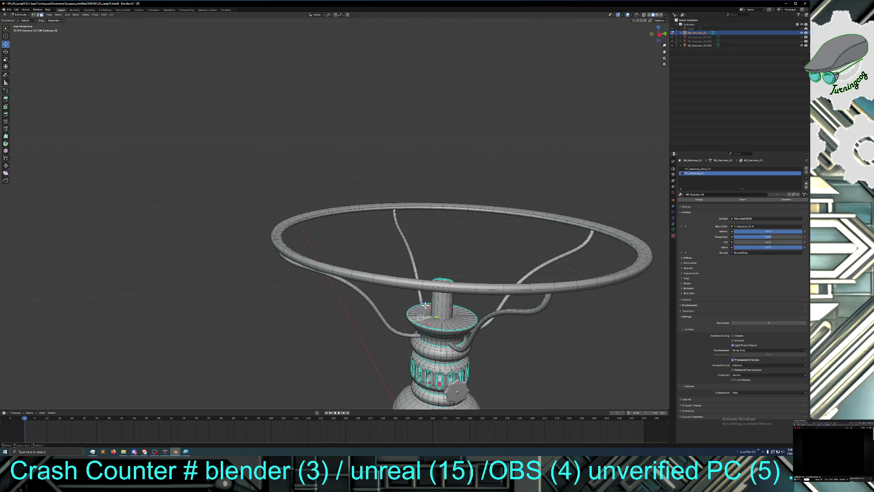
scroll(431, 327, up, 2)
shift+right_click(457, 352)
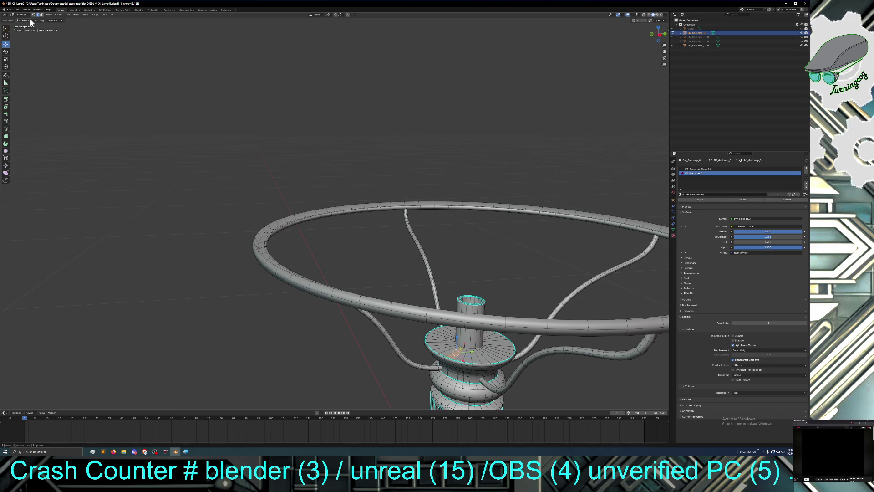
mouse_move(345, 316)
middle_down()
mouse_move(333, 323)
mouse_move(337, 331)
middle_up()
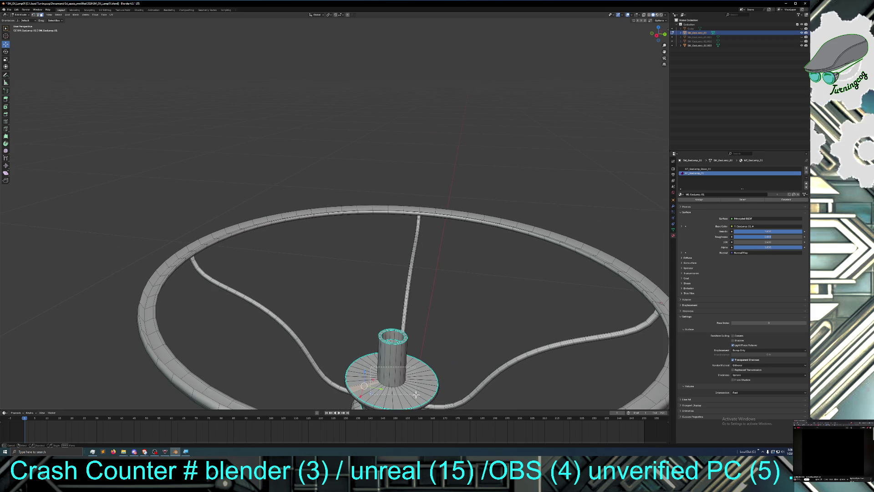
key(l)
middle_drag(406, 392, 457, 9)
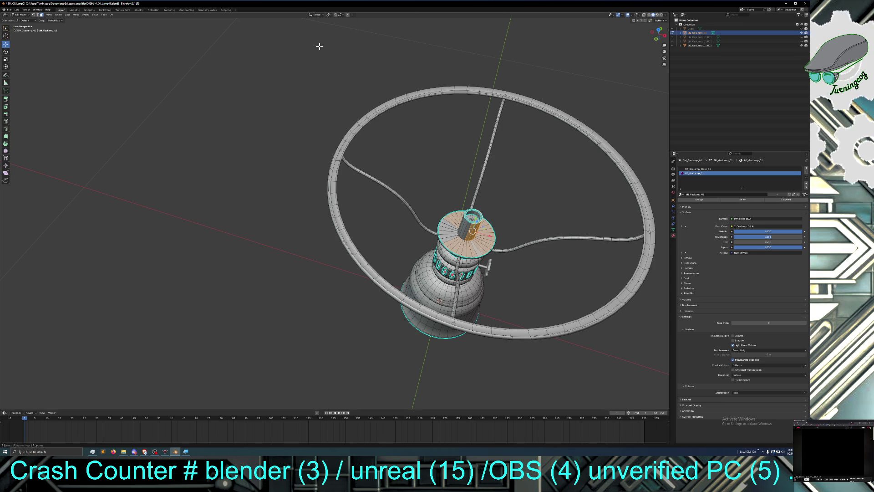
Step: Select an edge loop on the central tube in edge mode and slide it along Z
key(alt+a)
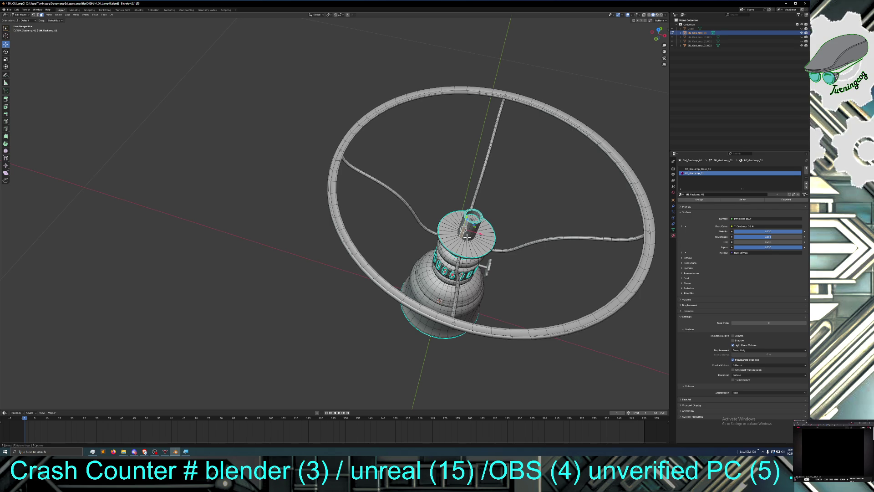
alt+click(467, 236)
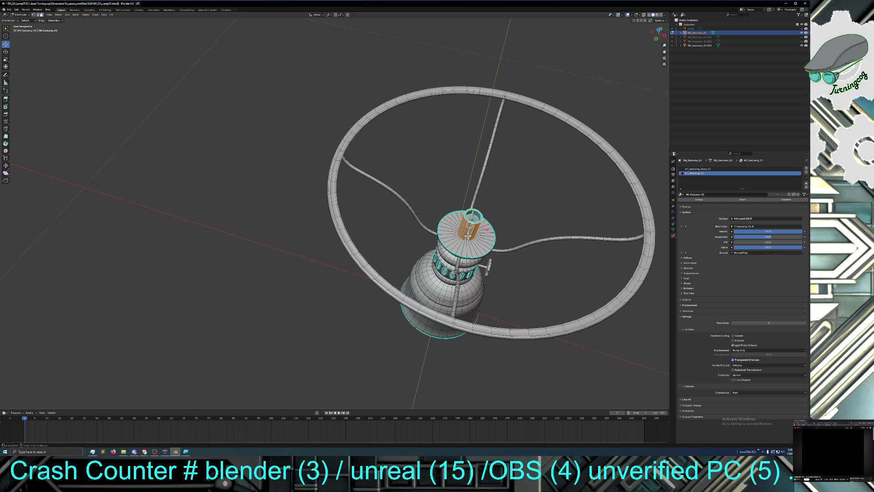
middle_drag(475, 236, 486, 203)
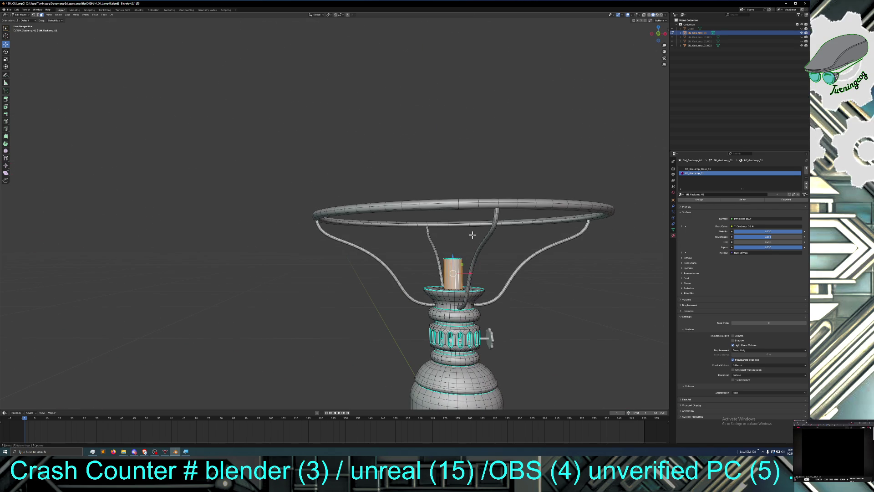
shift+click(37, 15)
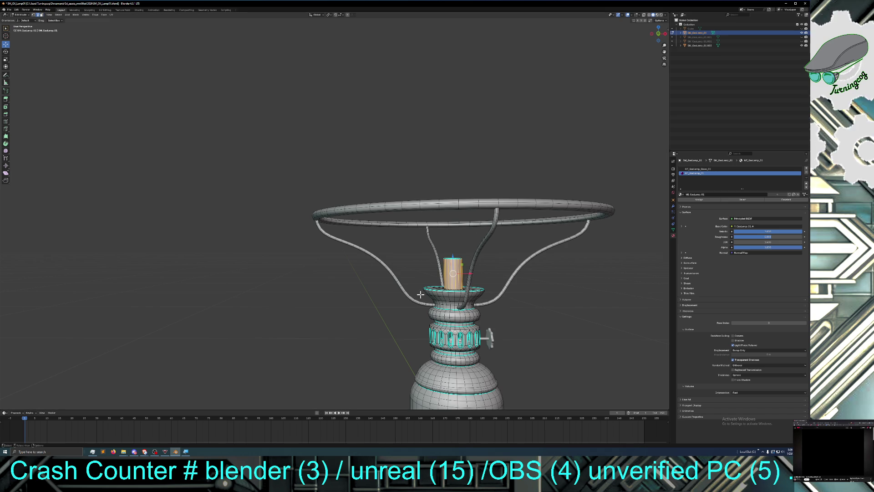
middle_drag(442, 281, 451, 284)
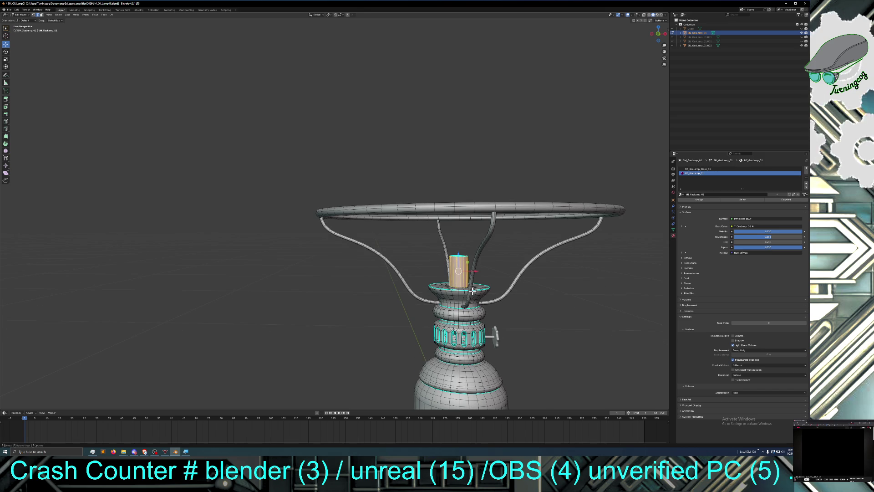
alt+click(458, 287)
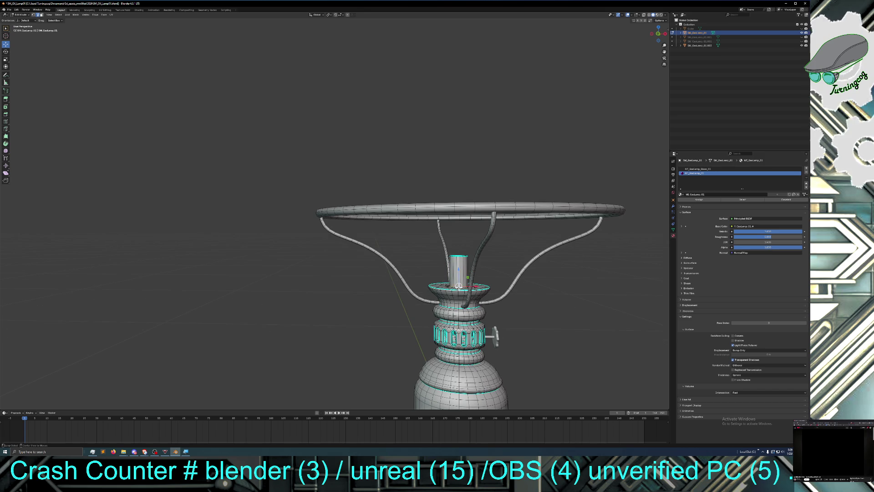
drag(458, 269, 460, 362)
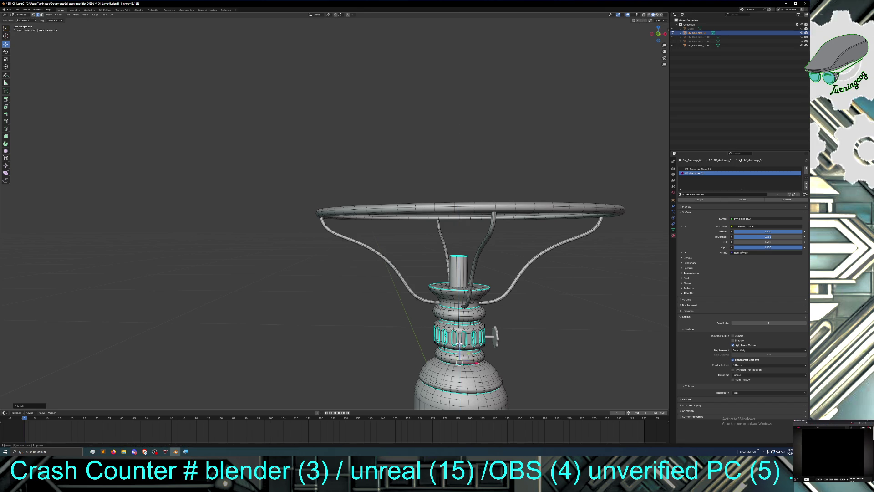
Step: Place the 3D cursor at the hub centre and delete the hub's centre vertices
middle_drag(447, 301, 454, 325)
middle_drag(443, 250, 416, 258)
shift+right_click(478, 221)
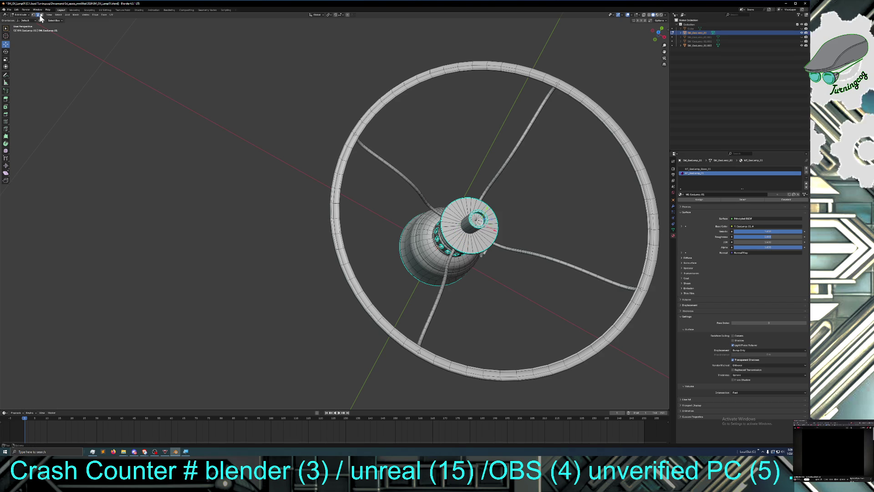
mouse_move(273, 140)
middle_down()
mouse_move(430, 182)
mouse_move(432, 221)
middle_up()
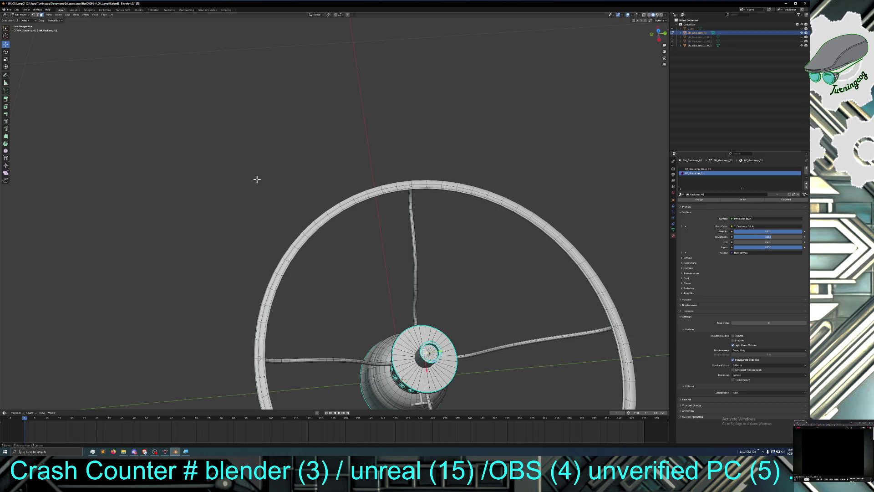
click(32, 14)
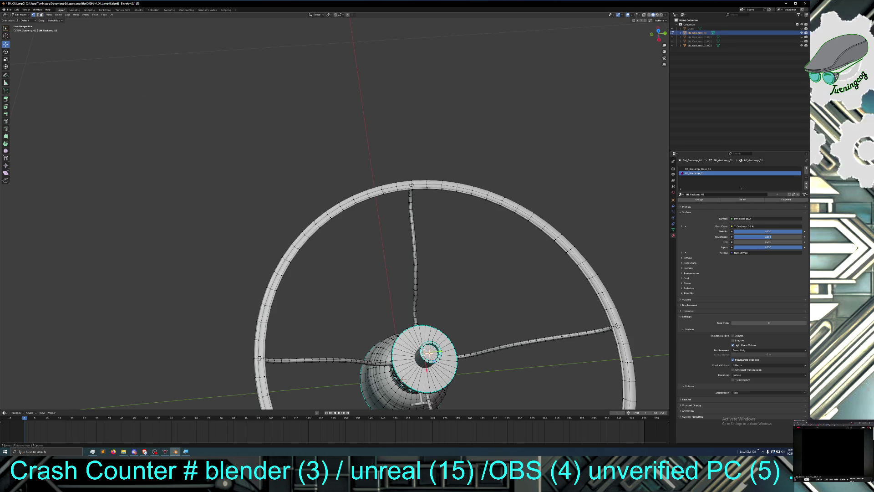
key(x)
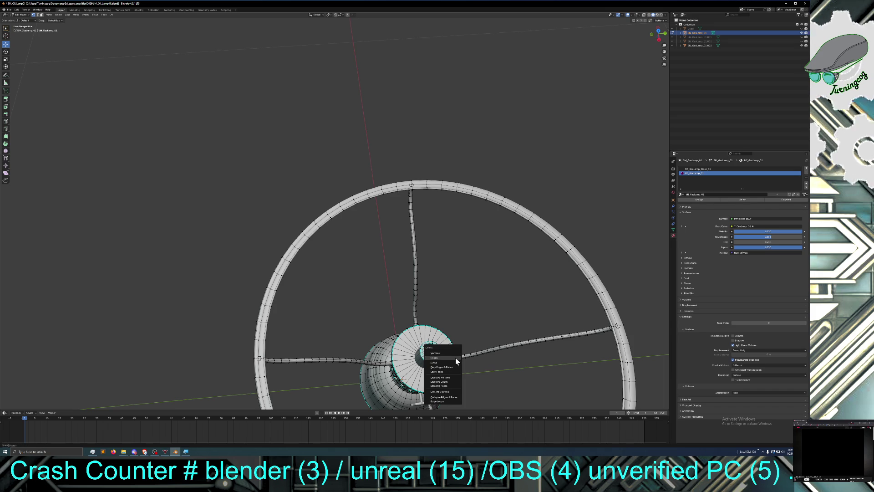
click(455, 351)
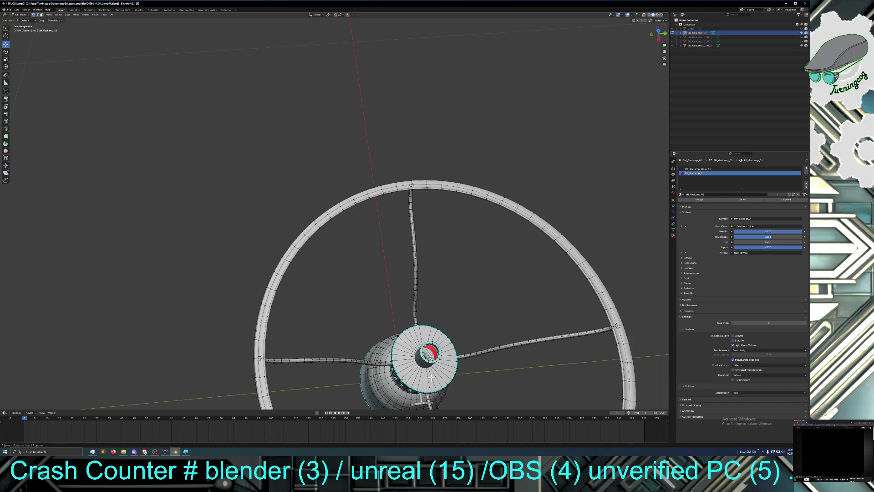
Step: Select the opened hub's top ring loop and move it along Z
mouse_move(399, 379)
middle_down()
mouse_move(424, 387)
mouse_move(408, 377)
mouse_move(414, 366)
middle_up()
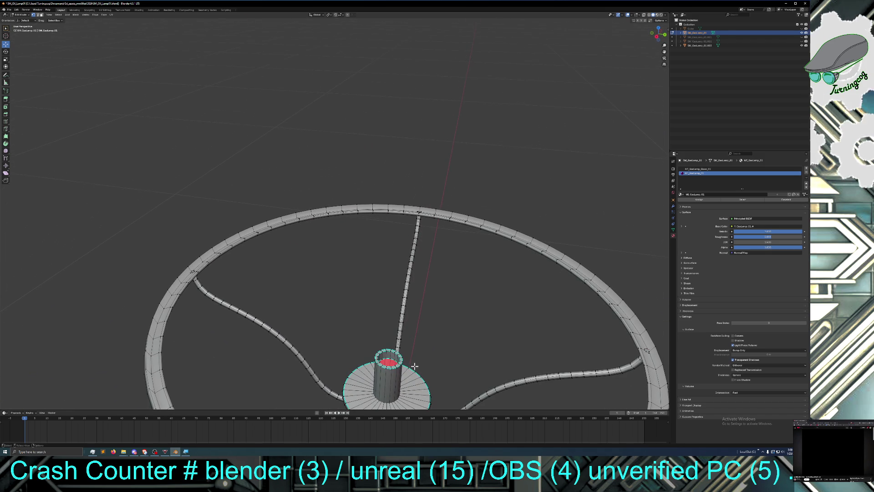
alt+click(392, 360)
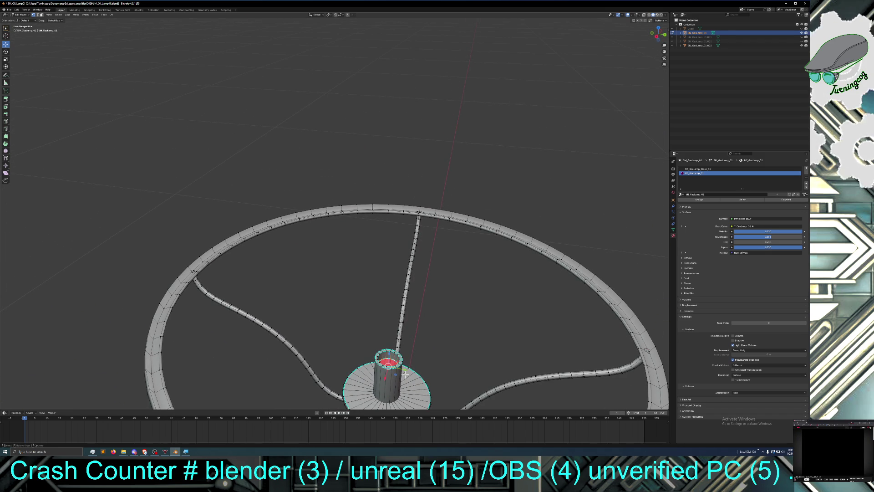
key(g)
key(z)
click(381, 25)
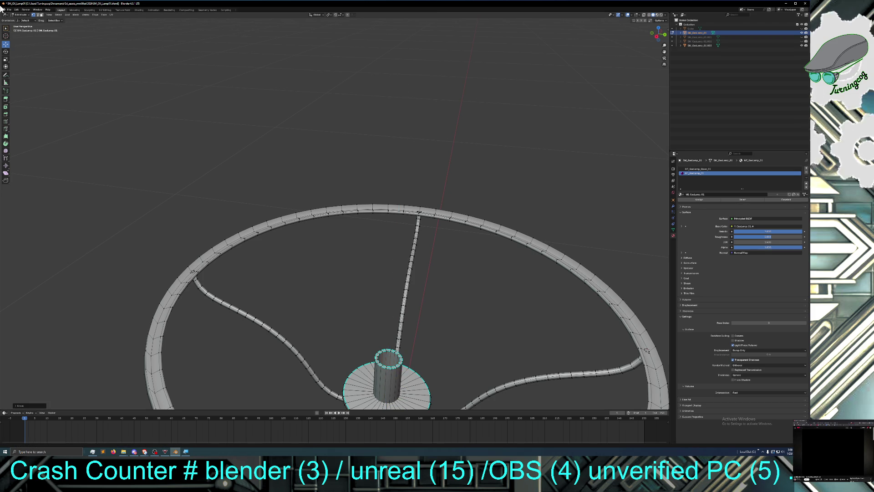
mouse_move(411, 179)
middle_down()
mouse_move(415, 157)
mouse_move(398, 153)
mouse_move(396, 209)
mouse_move(399, 200)
middle_up()
mouse_move(344, 304)
middle_down()
mouse_move(346, 259)
mouse_move(347, 307)
middle_up()
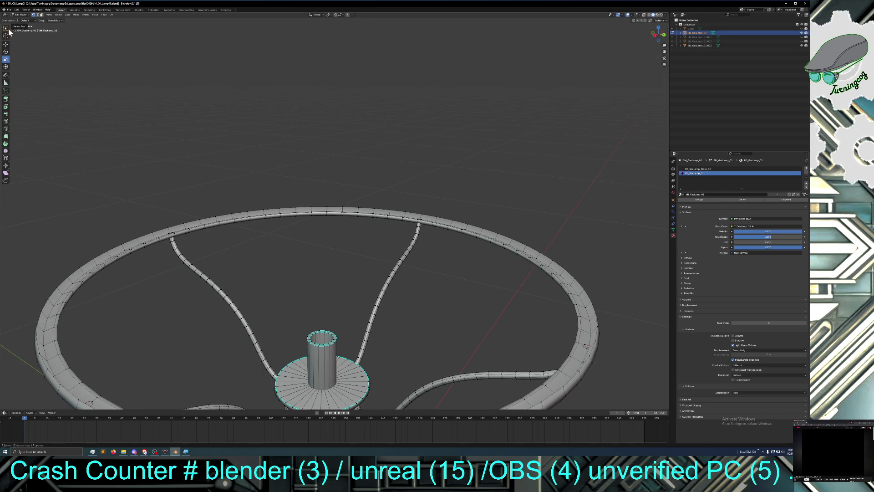
click(5, 44)
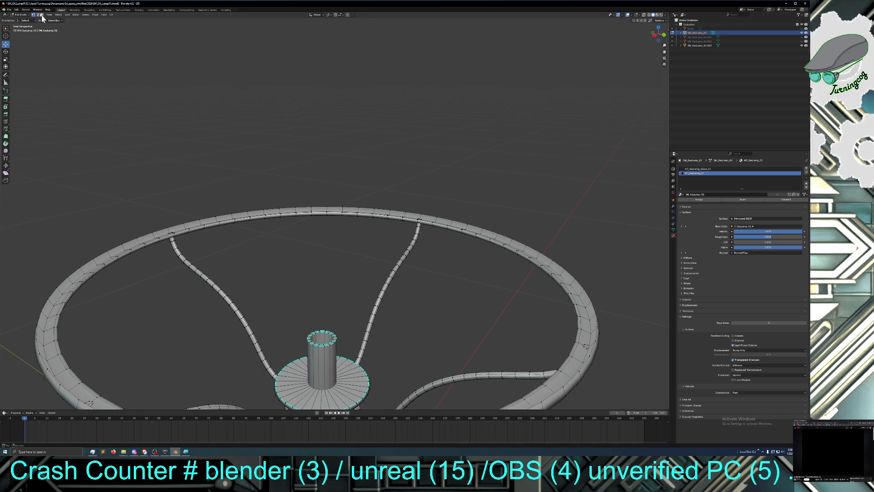
middle_drag(265, 232, 264, 230)
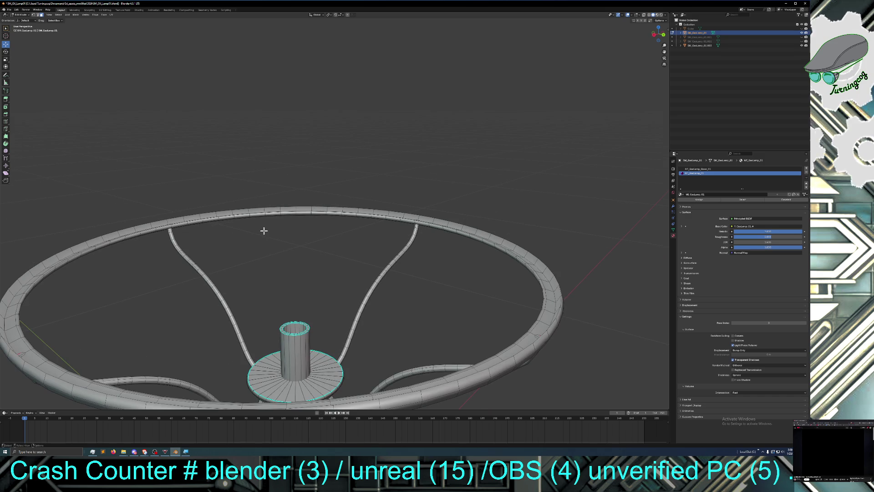
Step: Select several hub disc faces, accidentally dragging them along Z
click(321, 384)
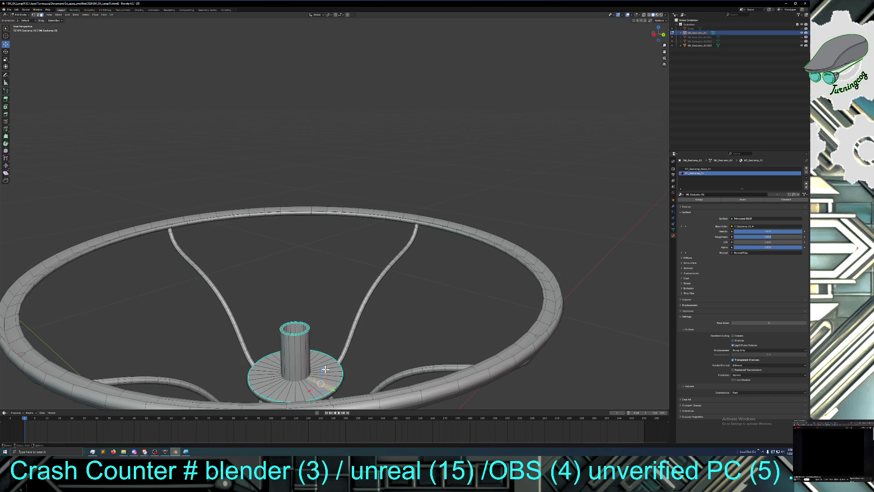
click(326, 373)
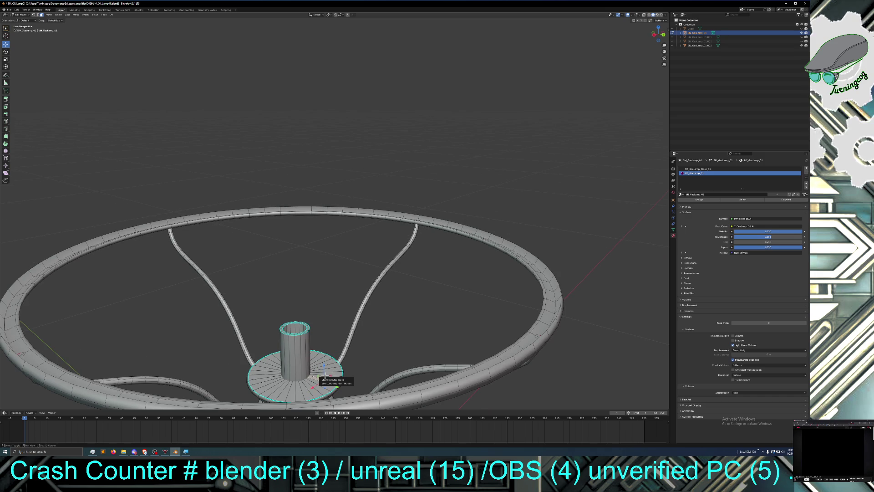
shift+click(318, 365)
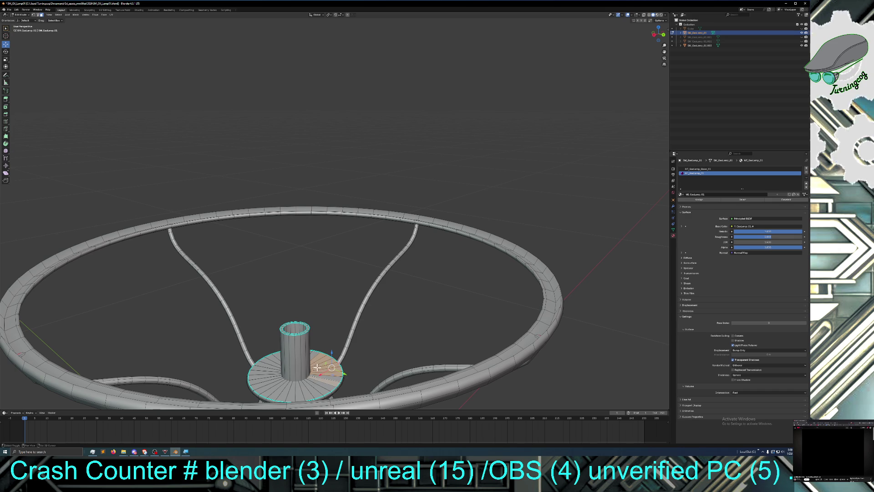
drag(322, 373, 318, 371)
click(274, 303)
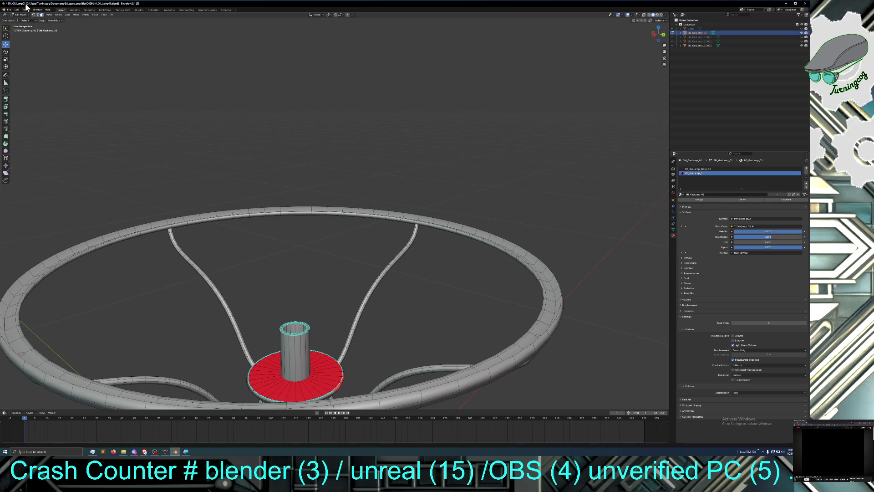
Step: Undo the accidental disc move through Edit > Undo and box-select the disc faces again
click(16, 10)
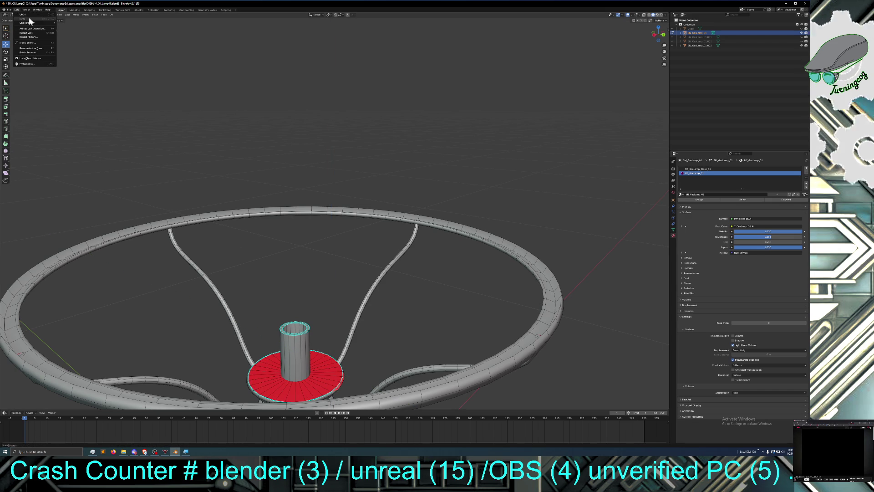
click(17, 10)
click(17, 10)
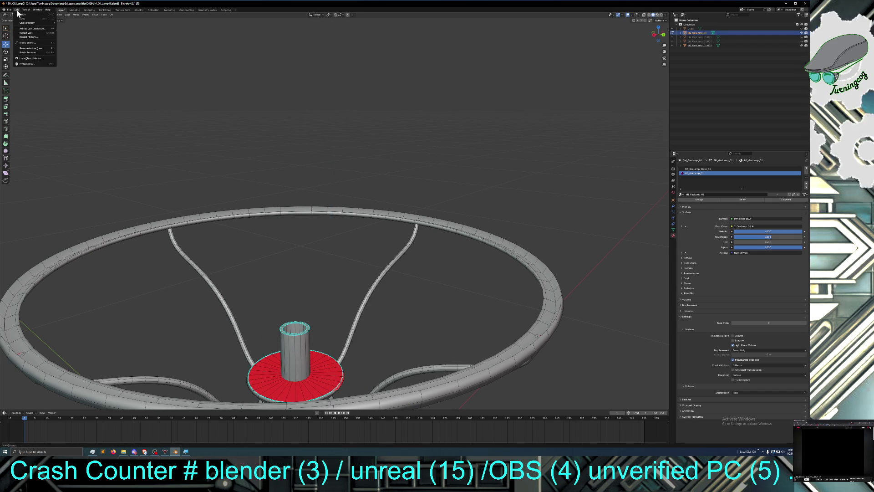
click(19, 16)
click(18, 10)
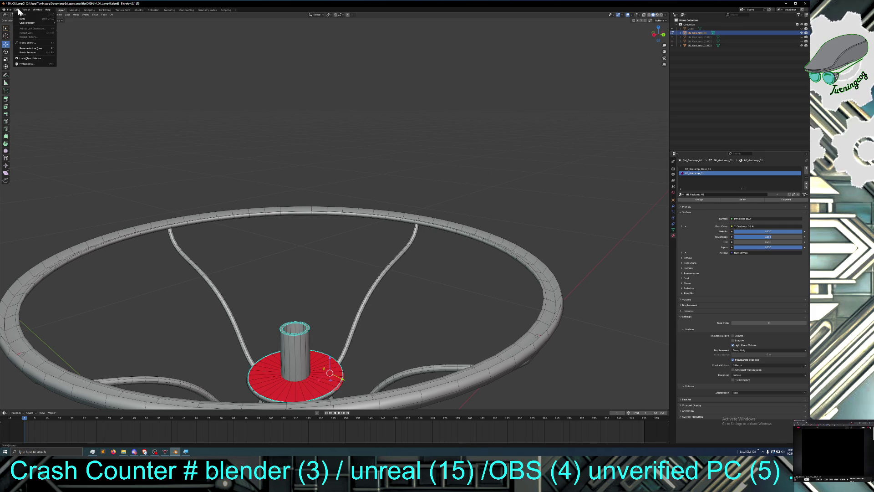
click(41, 51)
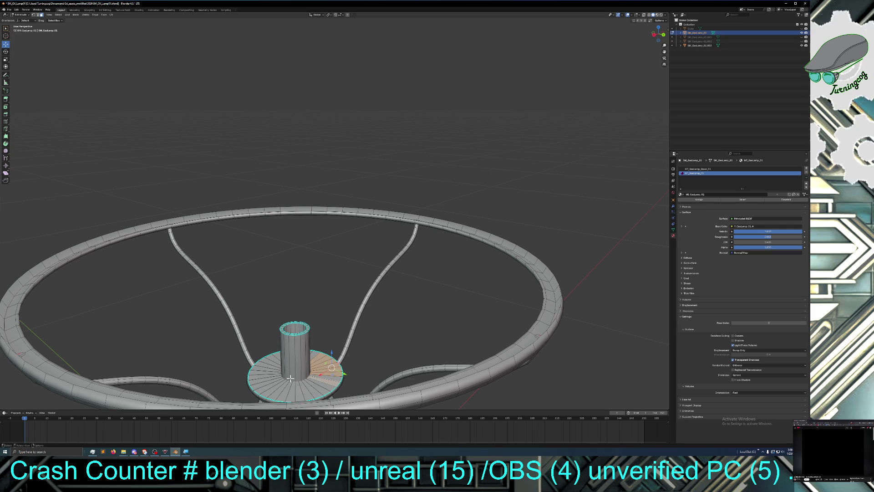
mouse_move(279, 383)
shift+mouse_down()
mouse_move(259, 399)
mouse_move(306, 397)
mouse_move(315, 388)
shift+mouse_up()
shift+click(330, 373)
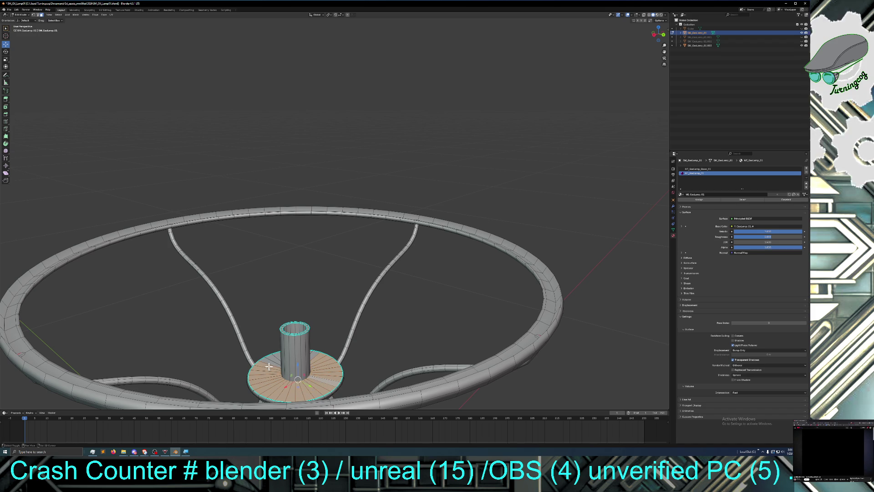
mouse_move(270, 364)
middle_down()
mouse_move(297, 376)
mouse_move(355, 365)
middle_up()
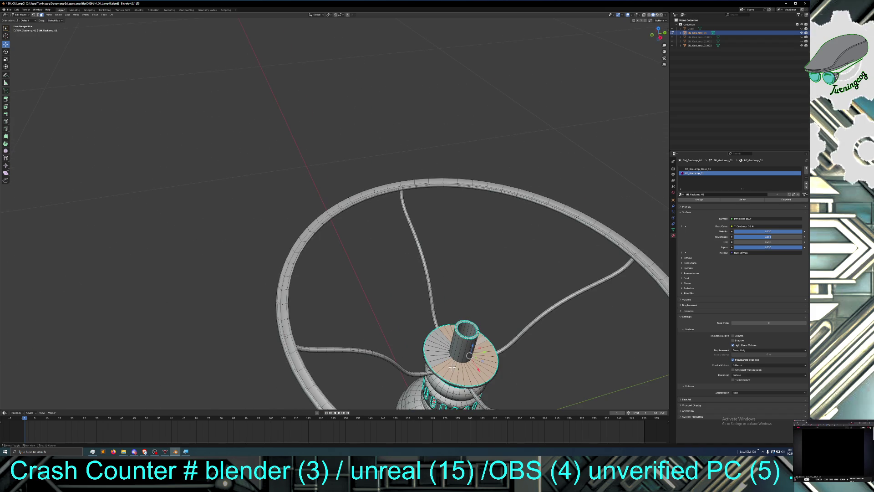
Step: Box-select more of the collar disc's faces and move them along Z
mouse_move(450, 367)
mouse_down()
mouse_move(435, 345)
mouse_move(435, 354)
mouse_move(439, 335)
mouse_up()
mouse_move(441, 344)
middle_down()
mouse_move(410, 335)
mouse_move(412, 314)
middle_up()
middle_drag(345, 292, 349, 303)
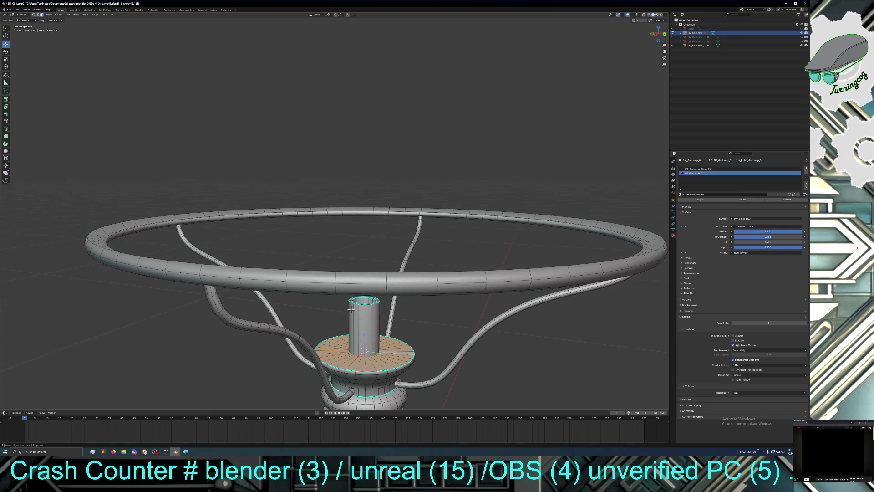
mouse_move(365, 335)
mouse_down()
mouse_move(363, 315)
mouse_move(365, 341)
mouse_move(367, 333)
mouse_up()
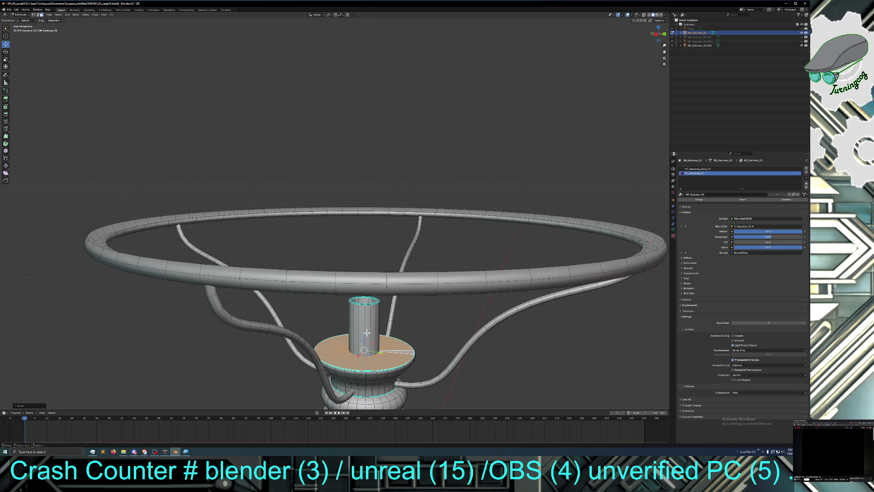
click(18, 15)
Step: Return to Edit Mode and delete the selected top faces of the collar disc
click(20, 23)
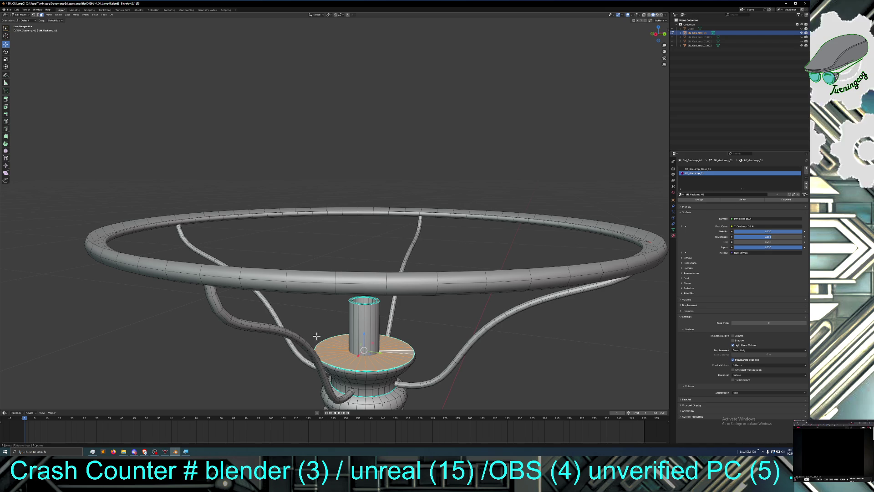
key(x)
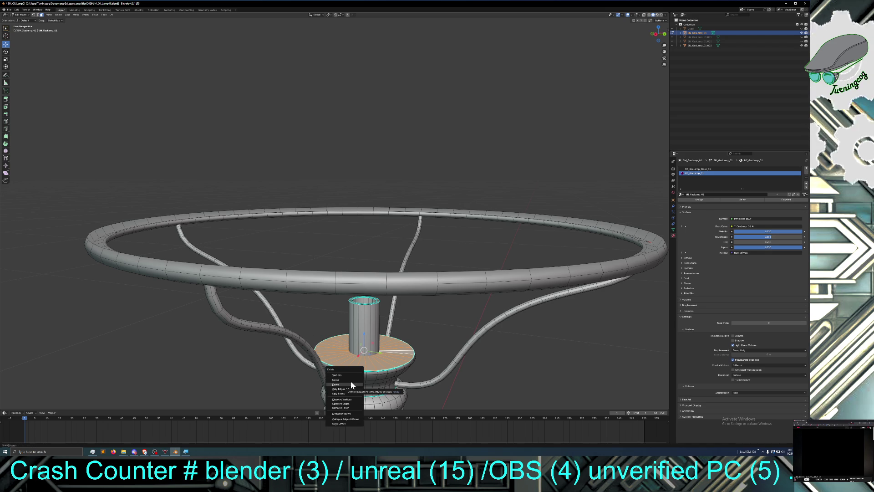
click(350, 381)
Step: Shift-click and box-select the exposed disc faces on both sides of the tube
click(362, 361)
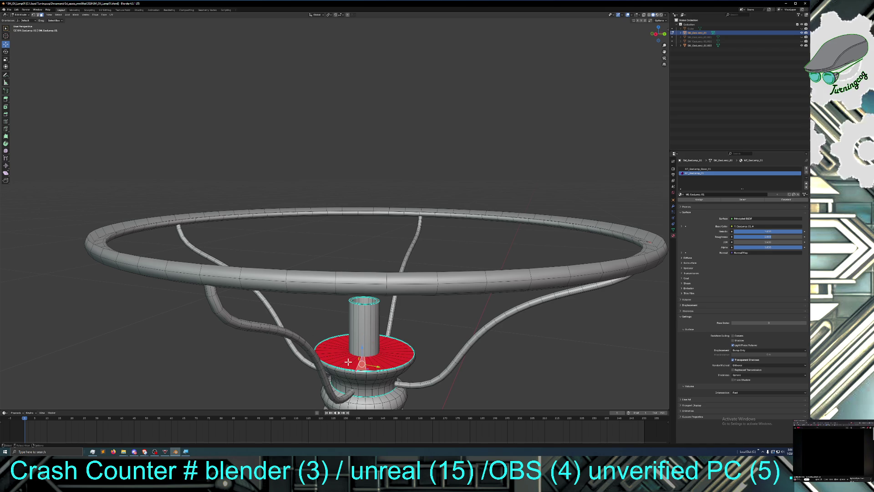
shift+click(351, 361)
shift+click(345, 356)
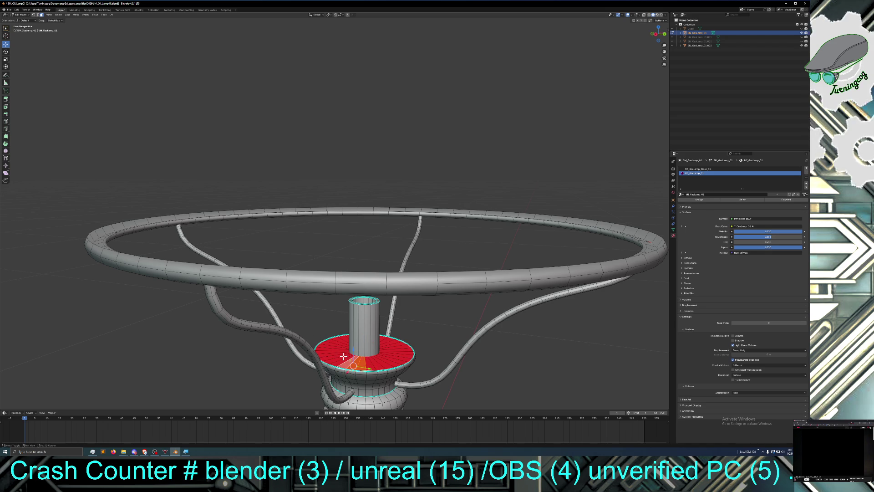
shift+click(337, 354)
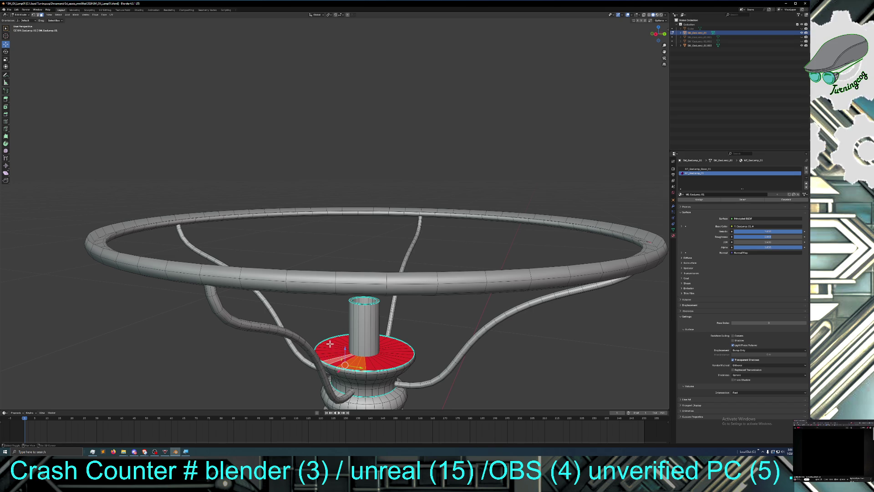
shift+click(336, 362)
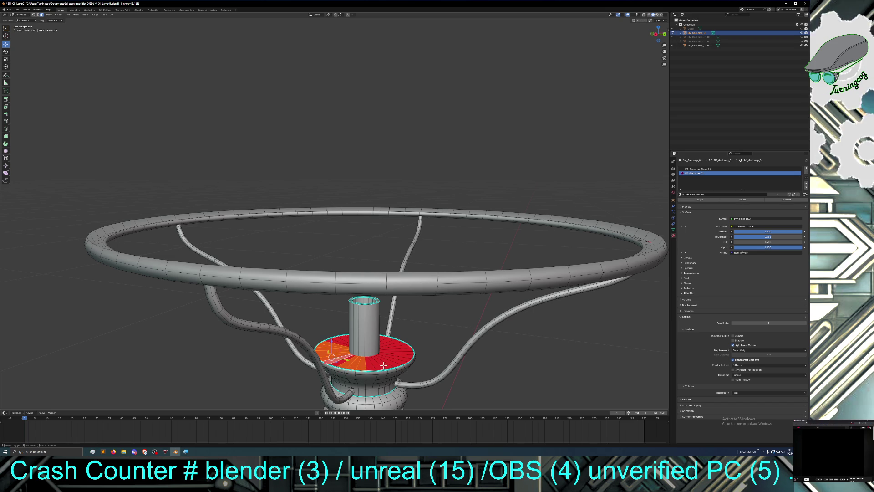
mouse_move(390, 362)
mouse_down()
mouse_move(329, 362)
mouse_move(395, 350)
mouse_up()
middle_drag(396, 351, 354, 381)
drag(280, 388, 278, 366)
middle_drag(279, 369, 318, 373)
mouse_move(430, 366)
mouse_down()
mouse_move(436, 349)
mouse_move(425, 367)
mouse_up()
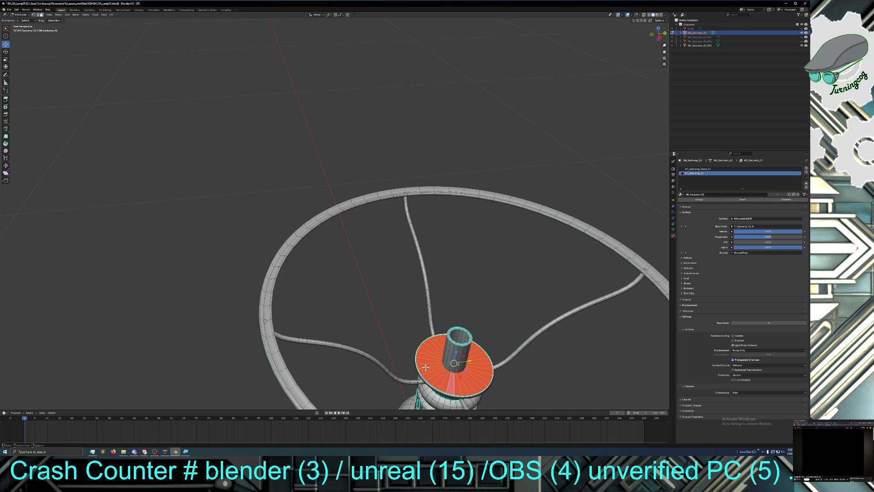
Step: Delete the selected disc faces with X > Faces and orbit to check the exposed funnel collar
key(x)
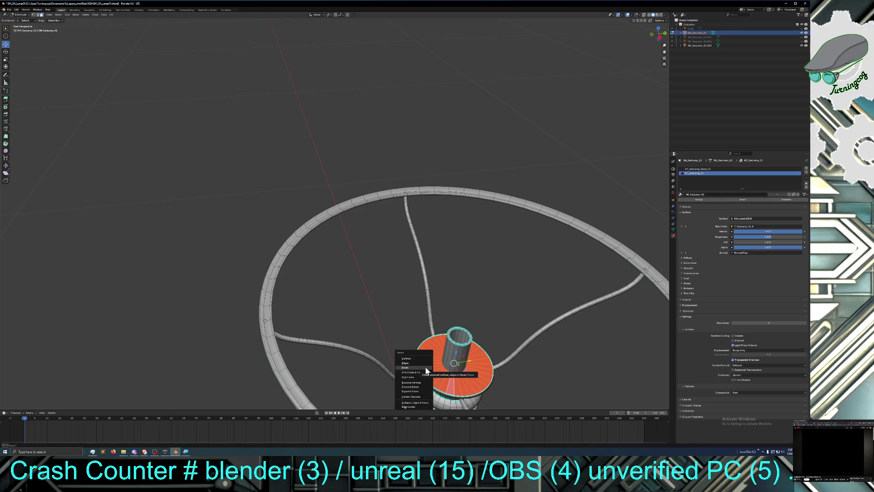
click(425, 367)
mouse_move(426, 367)
middle_down()
mouse_move(428, 385)
mouse_move(418, 395)
mouse_move(451, 392)
mouse_move(402, 385)
mouse_move(388, 360)
mouse_move(410, 363)
mouse_move(412, 382)
mouse_move(435, 384)
middle_up()
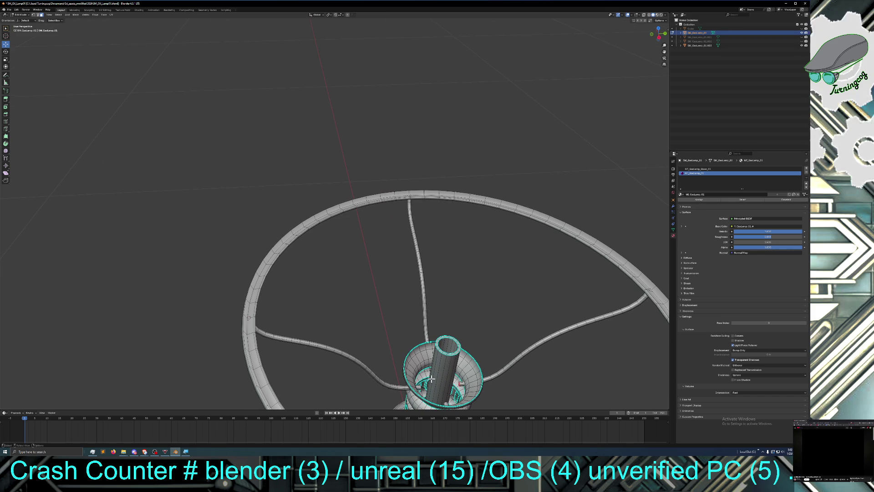
scroll(431, 378, down, 2)
mouse_move(441, 378)
middle_down()
mouse_move(429, 403)
mouse_move(415, 396)
mouse_move(423, 389)
mouse_move(410, 365)
mouse_move(396, 378)
mouse_move(373, 377)
mouse_move(376, 384)
mouse_move(316, 368)
middle_up()
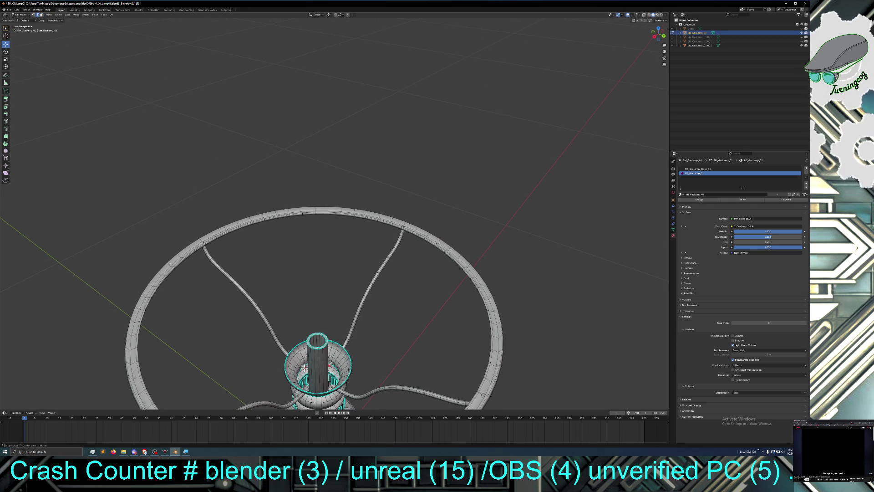
key(shift)
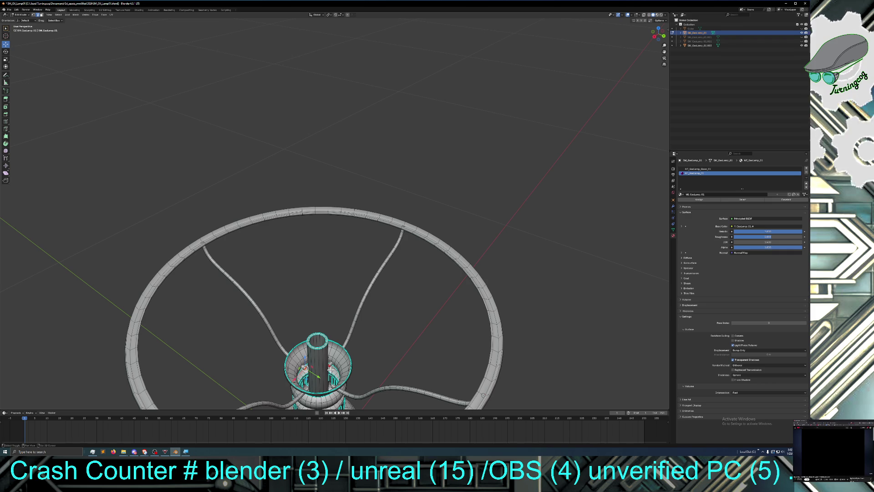
Step: Shift+Alt-click several edge loops on the collar's bowl to add them to the selection
key(alt)
alt+shift+click(329, 365)
middle_drag(379, 353, 378, 358)
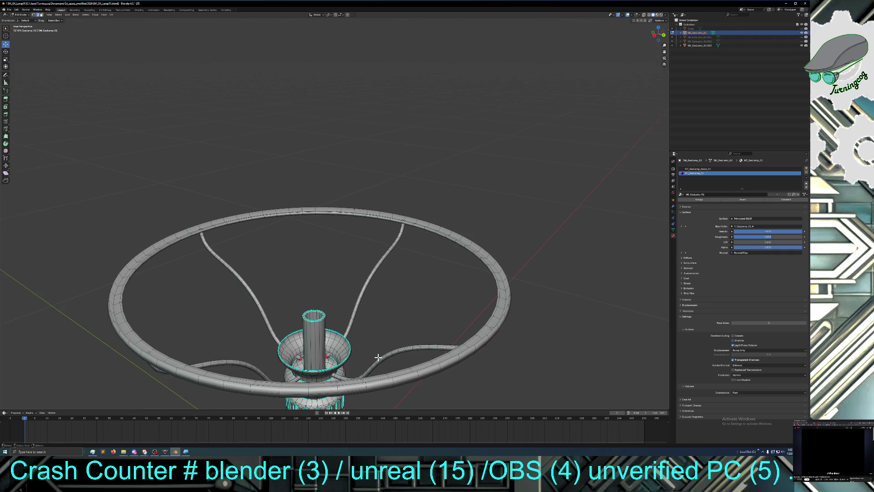
alt+shift+click(300, 357)
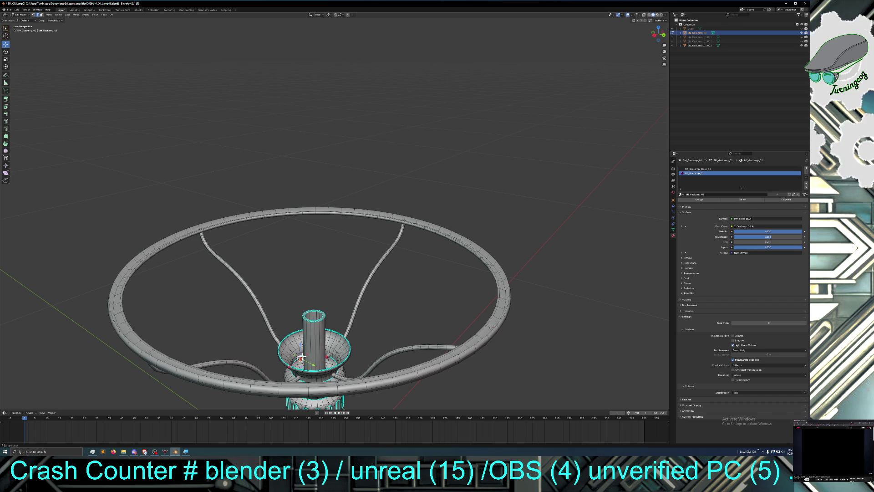
alt+shift+click(327, 355)
alt+shift+click(327, 356)
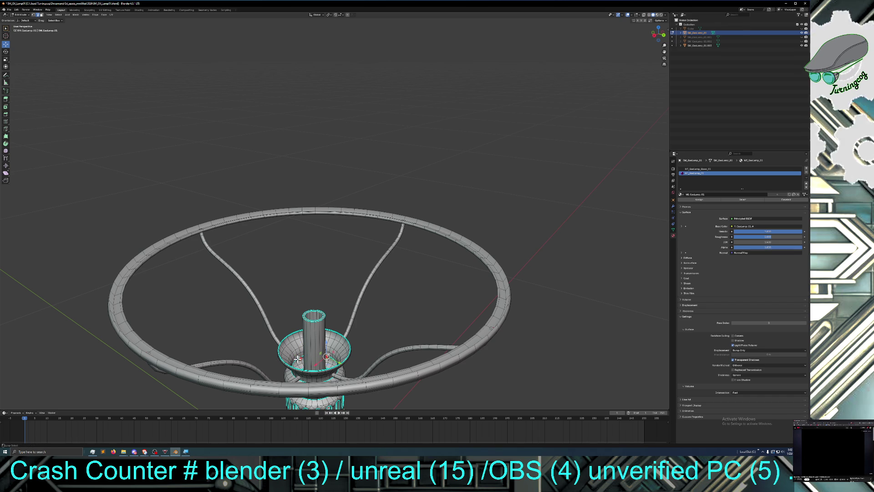
mouse_move(300, 357)
middle_down()
mouse_move(299, 383)
mouse_move(285, 373)
middle_up()
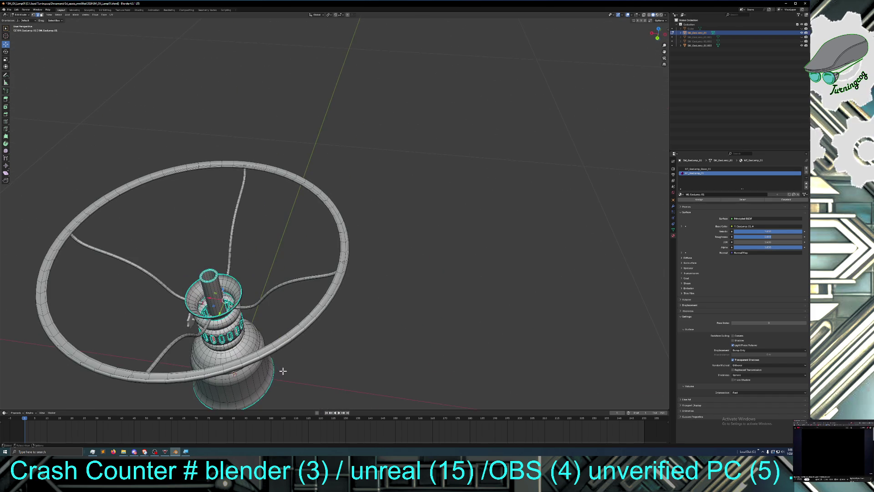
click(49, 15)
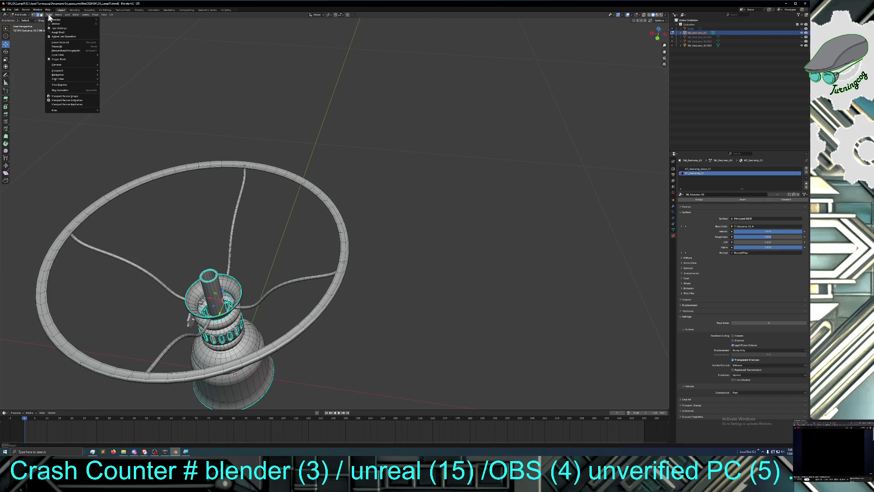
Step: Frame the selected pegs and scale them inward into tapered spokes toward the central tube
click(68, 43)
scroll(134, 146, down, 8)
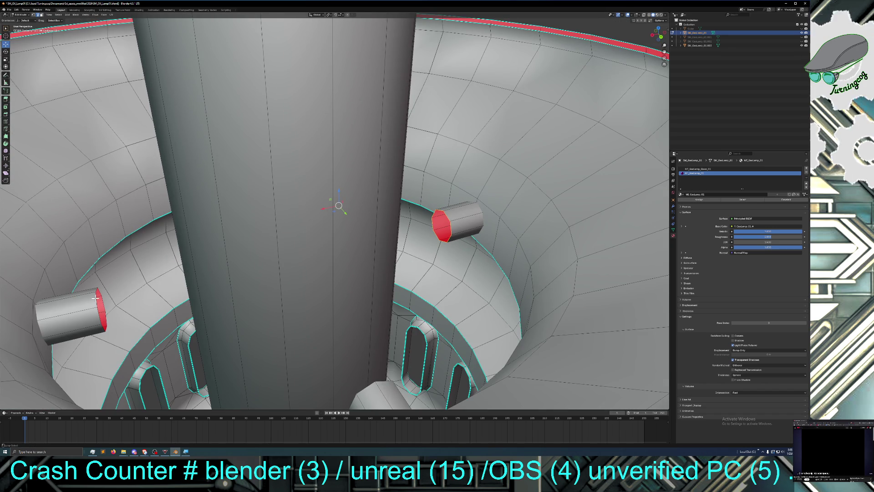
middle_drag(140, 304, 165, 307)
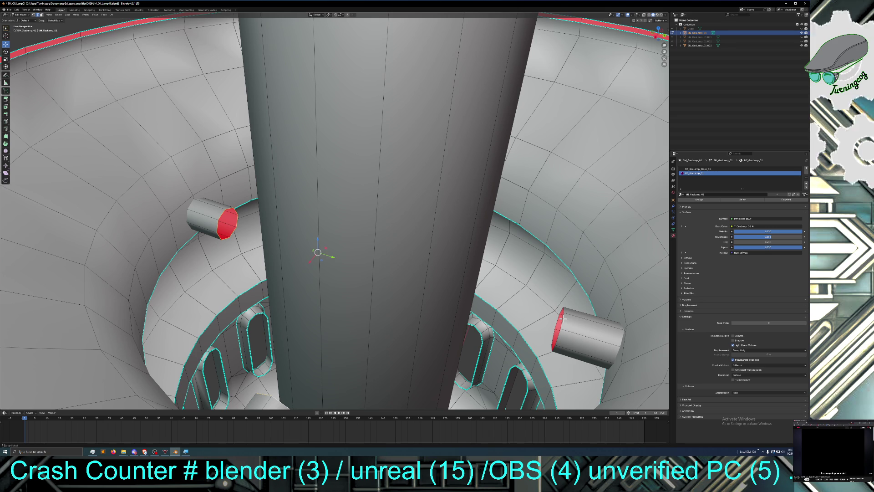
scroll(475, 306, down, 3)
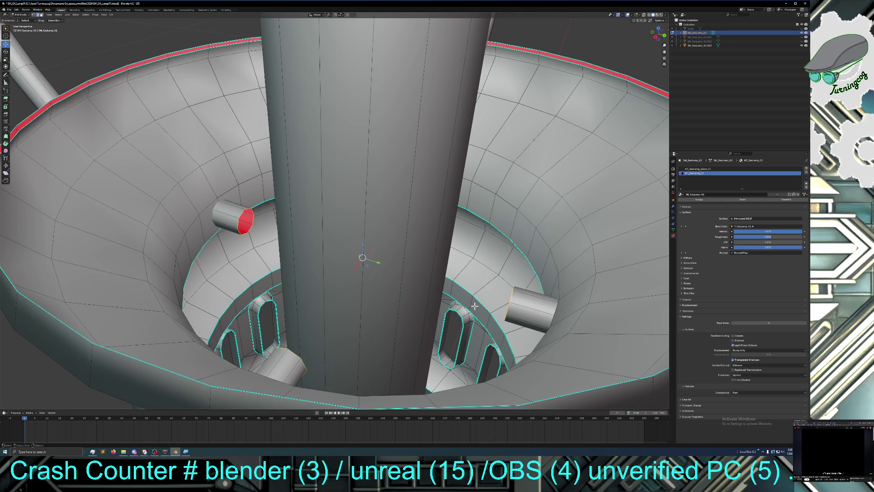
key(s)
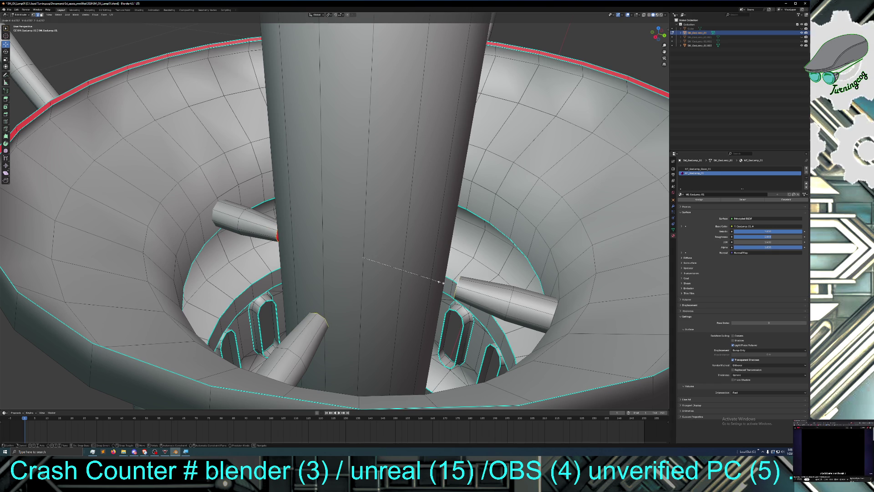
key(Escape)
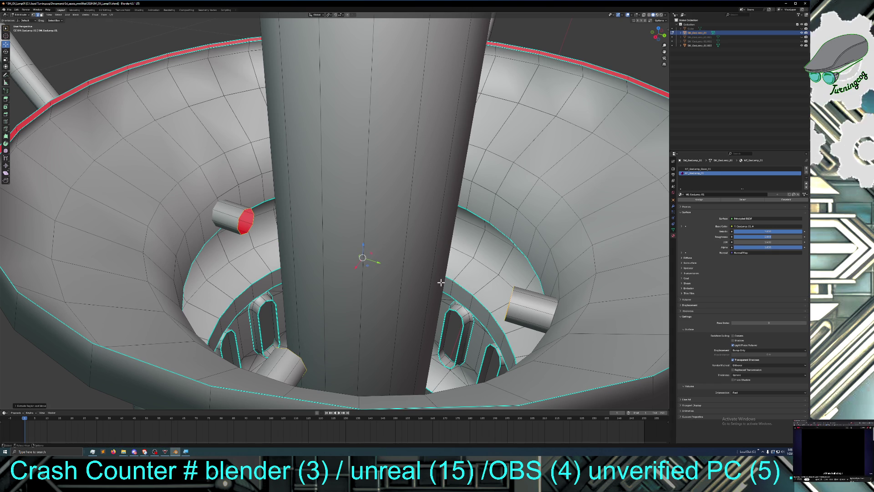
key(g)
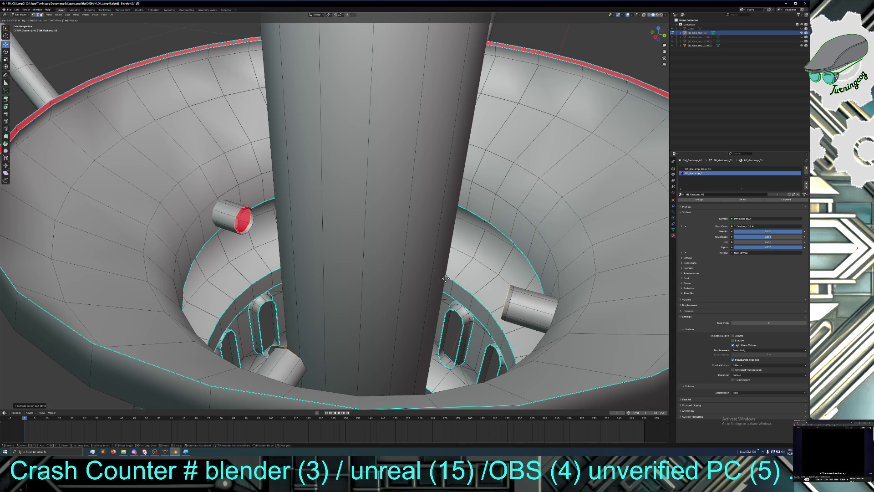
key(Escape)
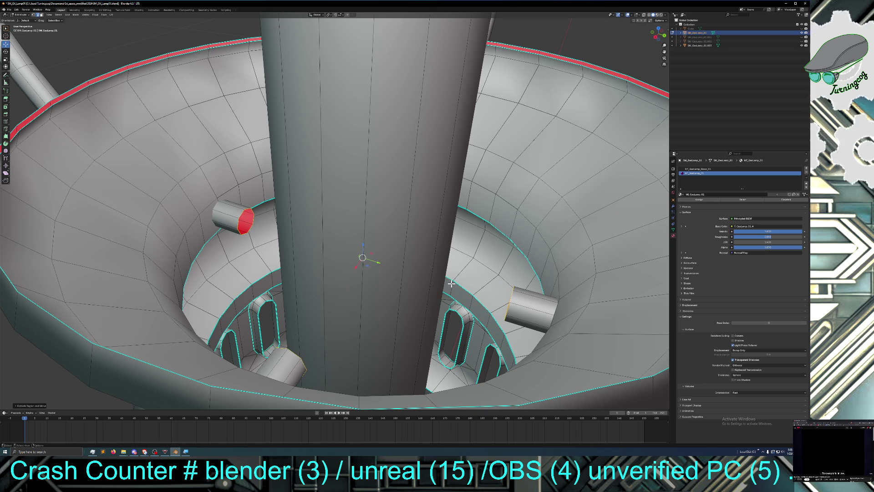
key(s)
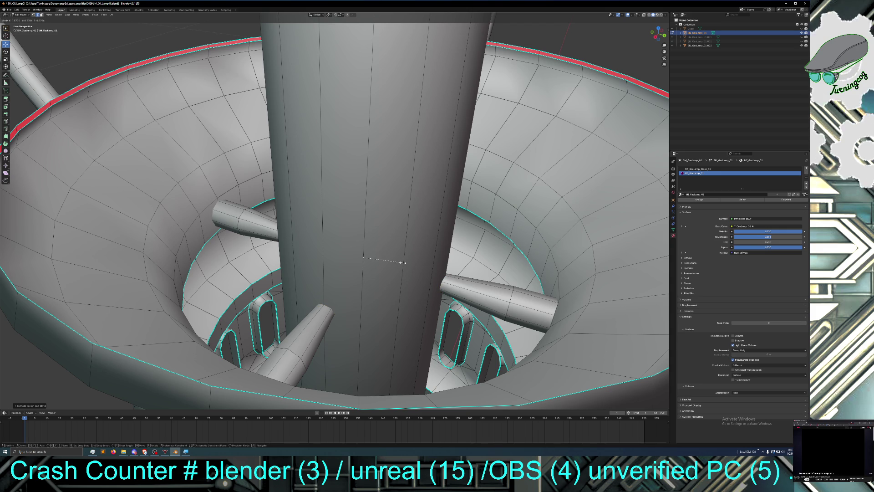
click(402, 263)
scroll(460, 269, down, 10)
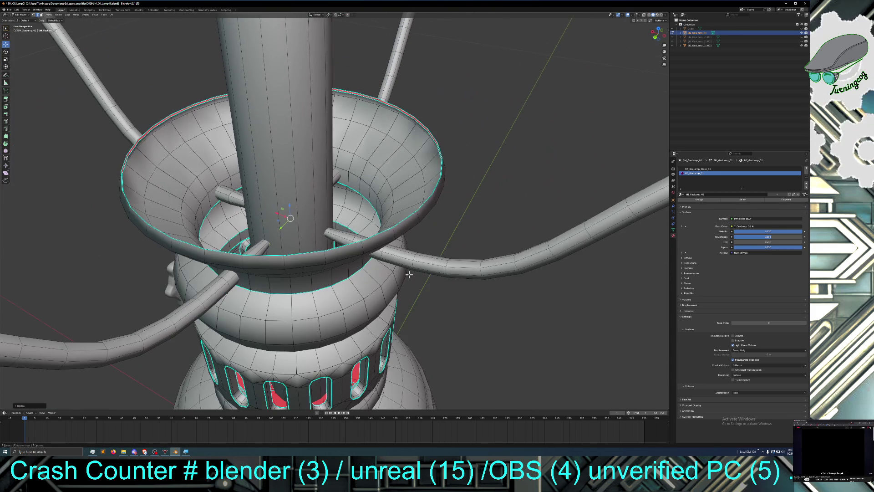
mouse_move(409, 275)
middle_down()
mouse_move(359, 262)
mouse_move(346, 281)
mouse_move(360, 249)
middle_up()
scroll(359, 265, down, 4)
mouse_move(339, 251)
middle_down()
mouse_move(386, 293)
mouse_move(397, 284)
middle_up()
scroll(387, 287, up, 10)
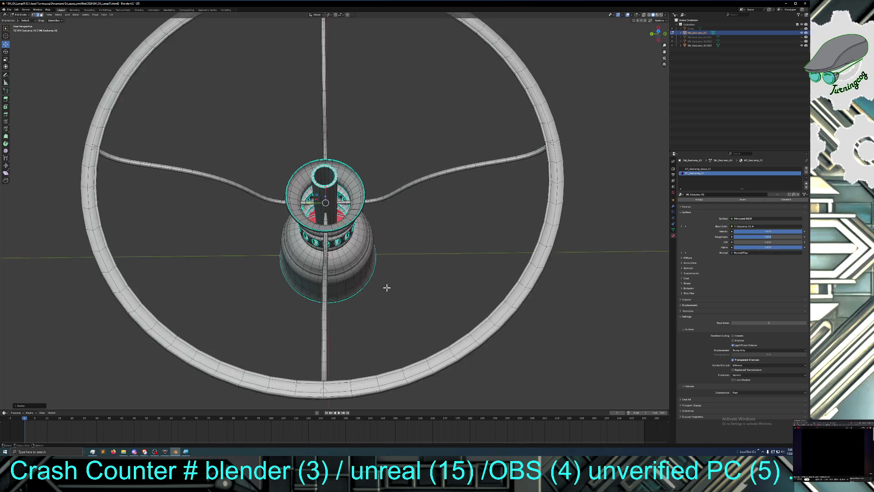
scroll(387, 288, up, 3)
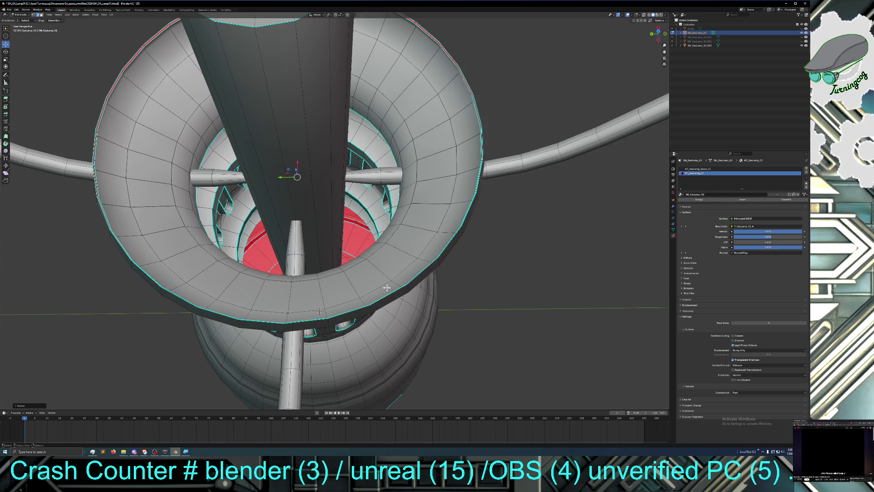
middle_drag(371, 286, 422, 276)
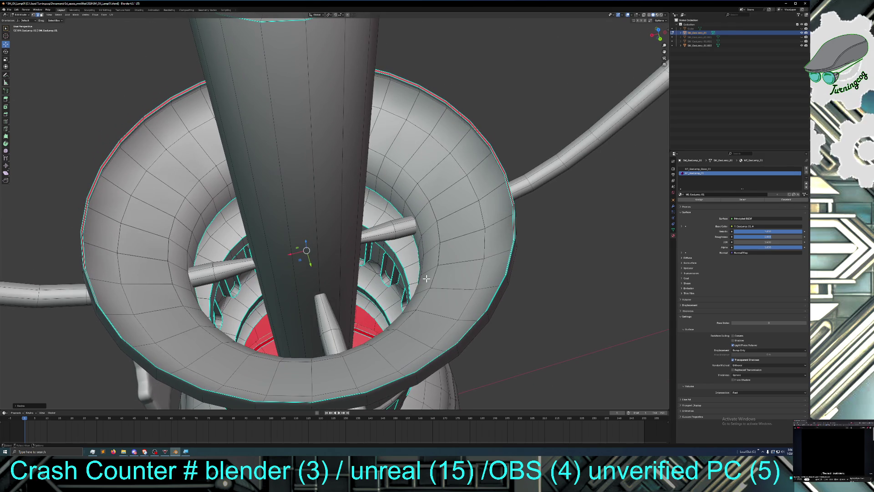
click(259, 321)
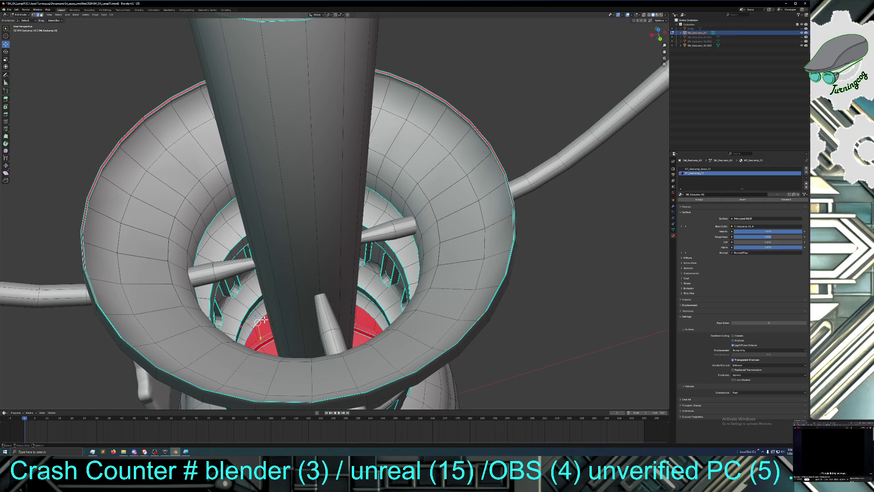
Step: Extrude the ring's outer edge loop and scale the new loop outward
alt+click(264, 314)
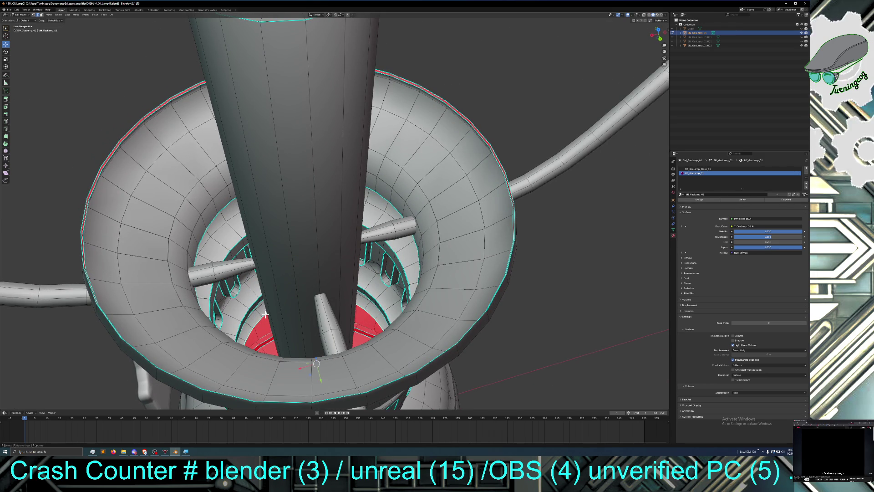
key(g)
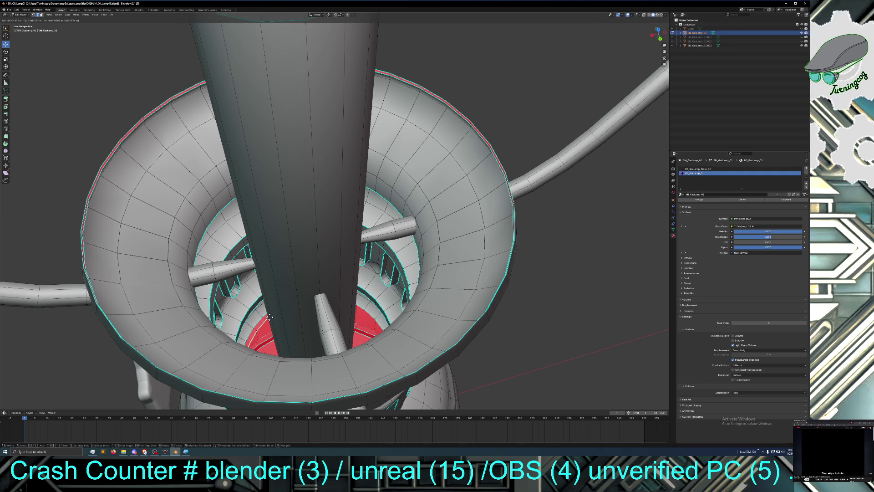
click(270, 316)
key(s)
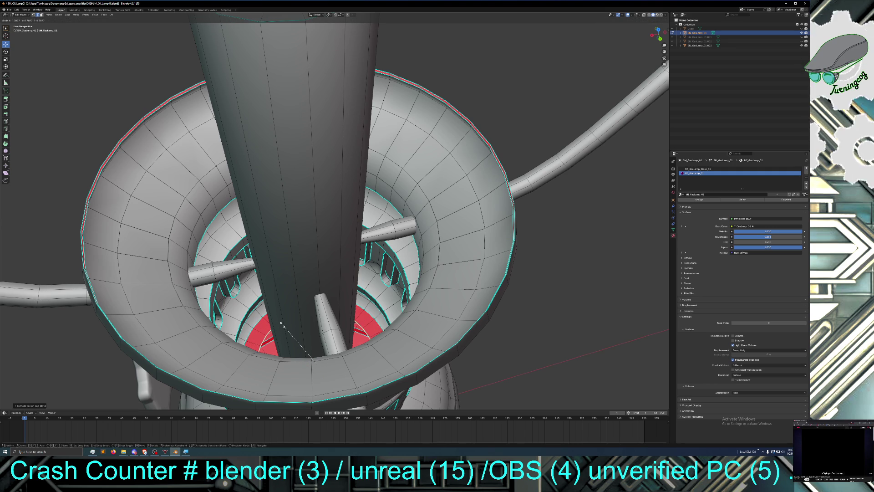
click(282, 324)
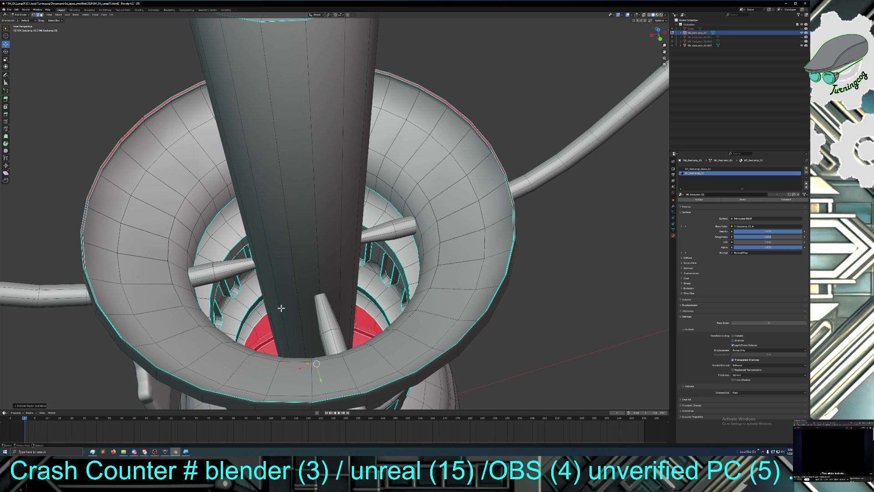
Step: Reselect the ring's rim faces and scale them into a deeper flared lip
key(ctrl)
ctrl+click(257, 322)
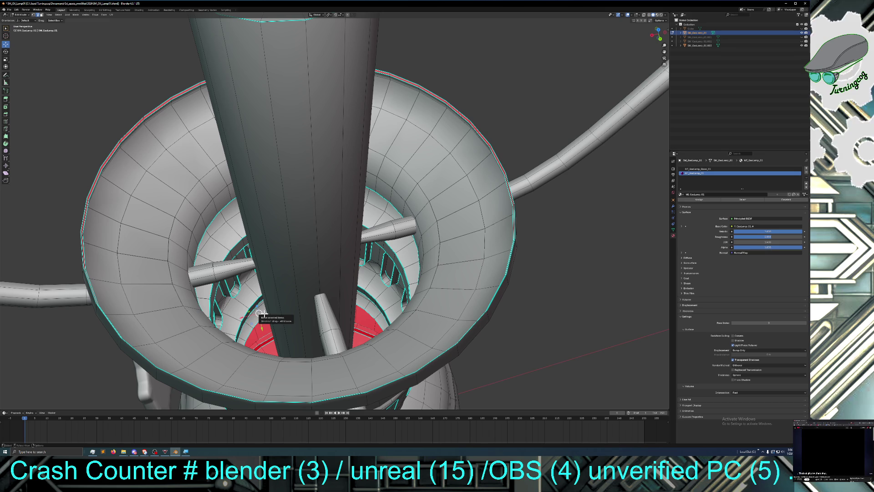
alt+shift+click(265, 314)
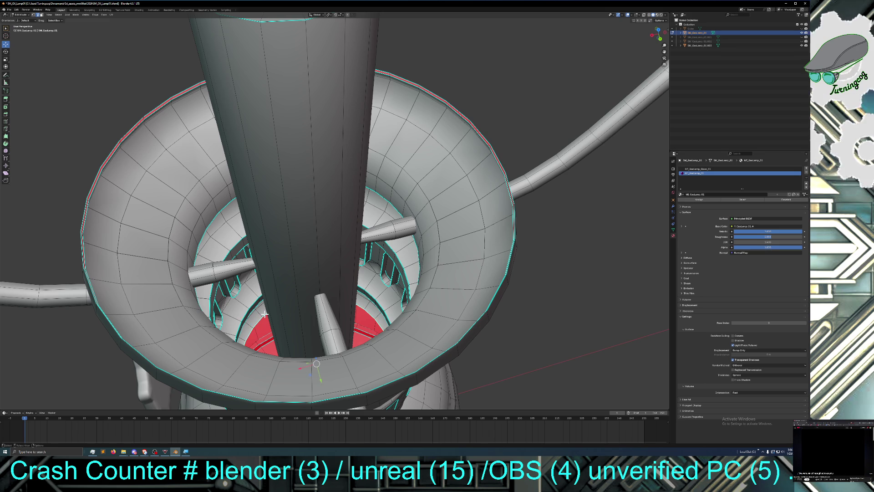
key(s)
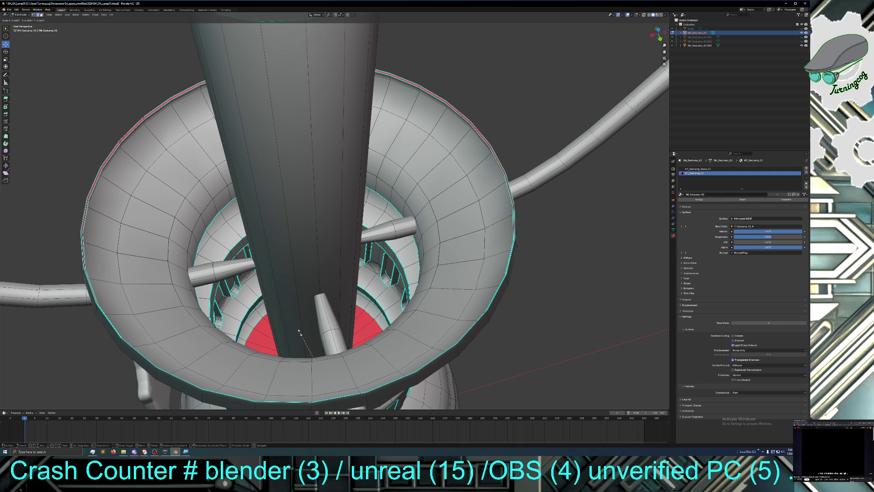
click(295, 324)
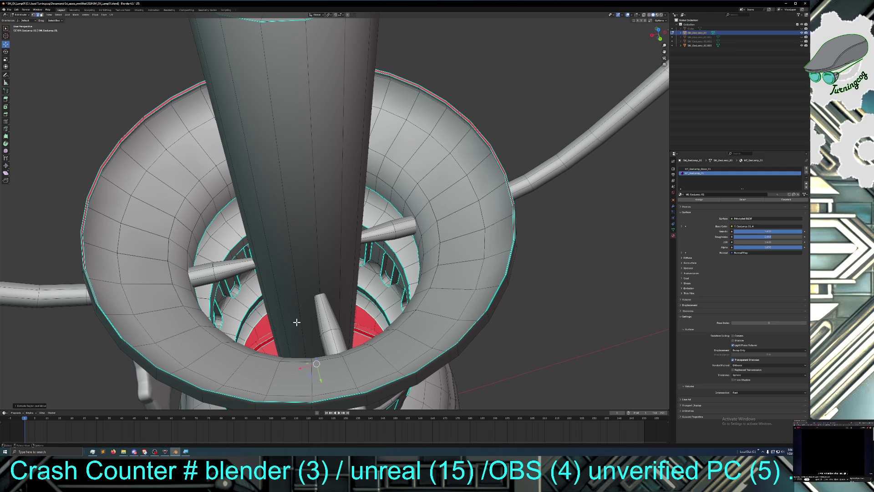
mouse_move(254, 311)
middle_down()
mouse_move(266, 315)
mouse_move(261, 326)
middle_up()
shift+right_click(259, 328)
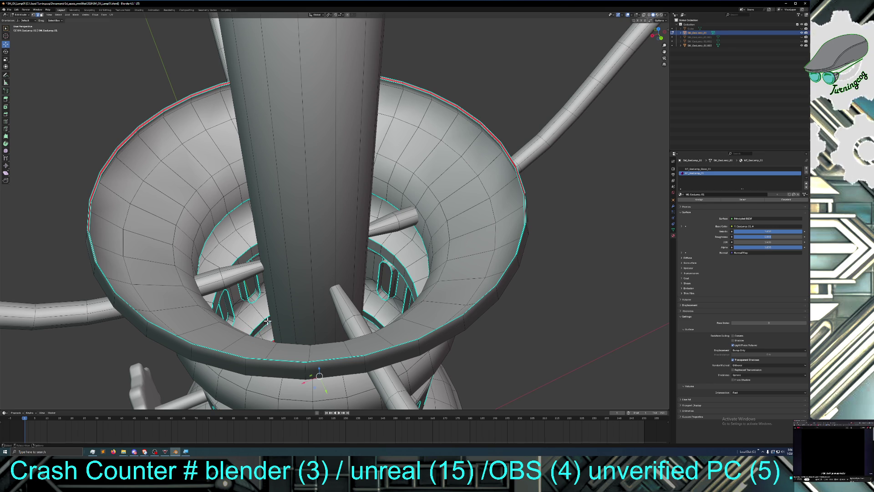
key(alt+a)
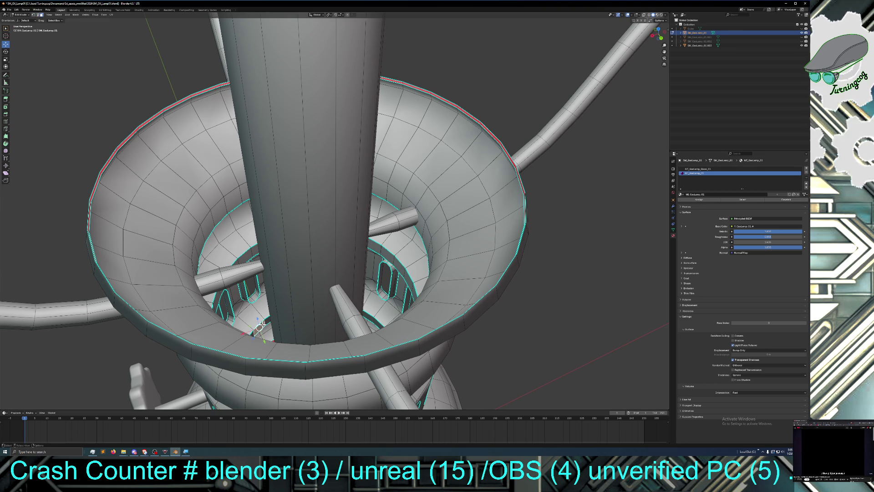
alt+click(266, 321)
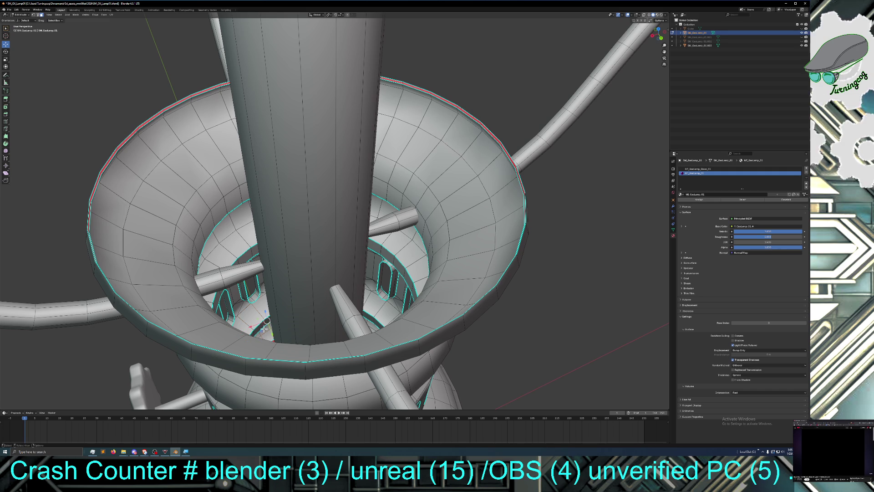
middle_drag(267, 335, 278, 326)
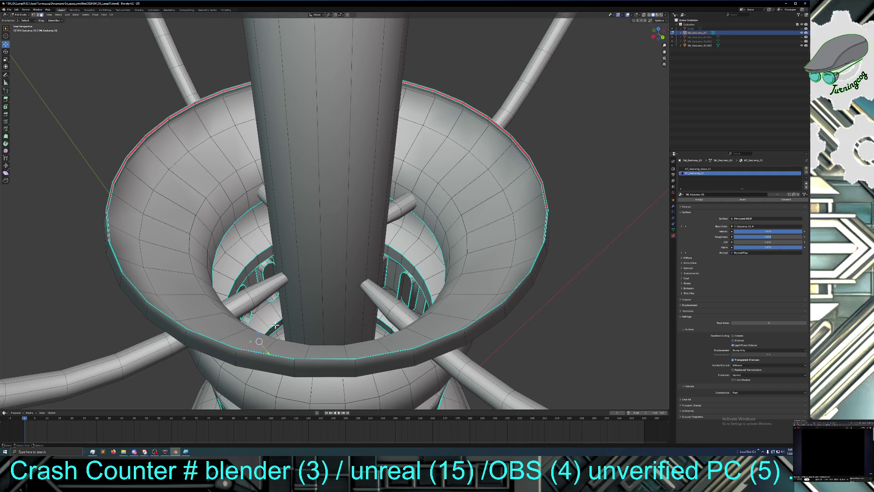
shift+right_click(272, 331)
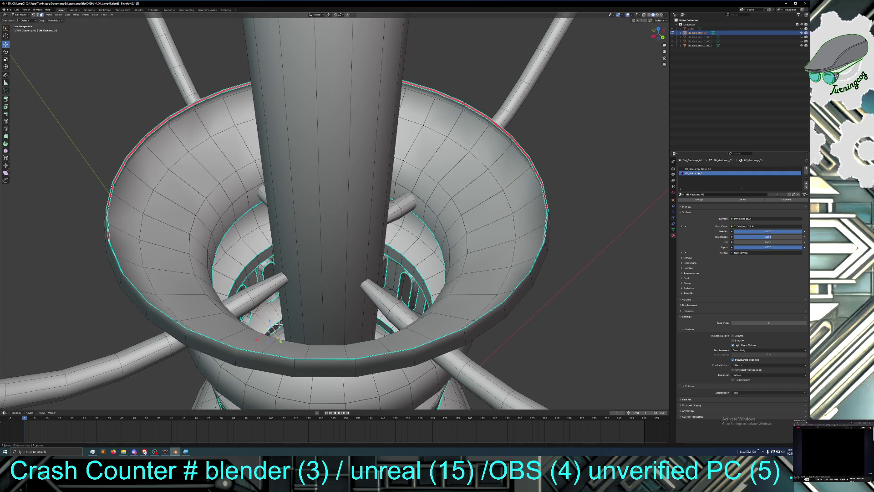
middle_drag(281, 324, 290, 333)
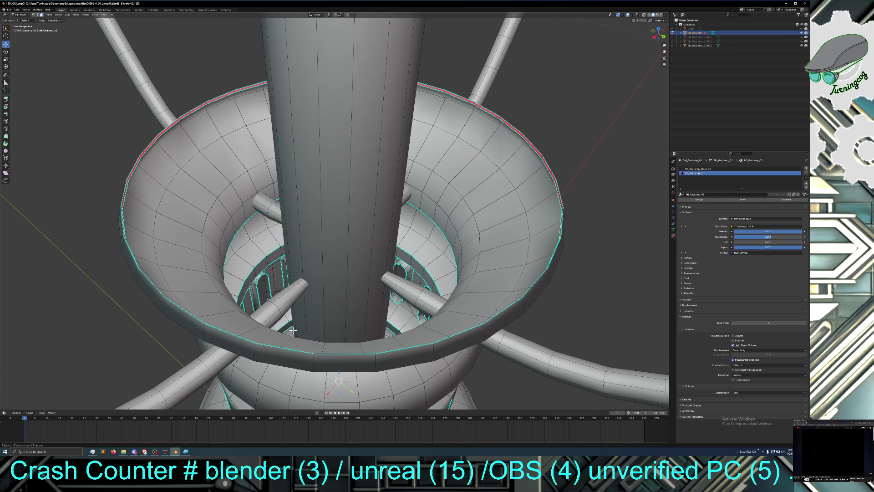
shift+right_click(291, 324)
shift+right_click(278, 331)
key(shift+s)
key(2)
shift+right_click(286, 328)
mouse_move(286, 328)
middle_down()
mouse_move(293, 331)
mouse_move(292, 313)
mouse_move(285, 318)
middle_up()
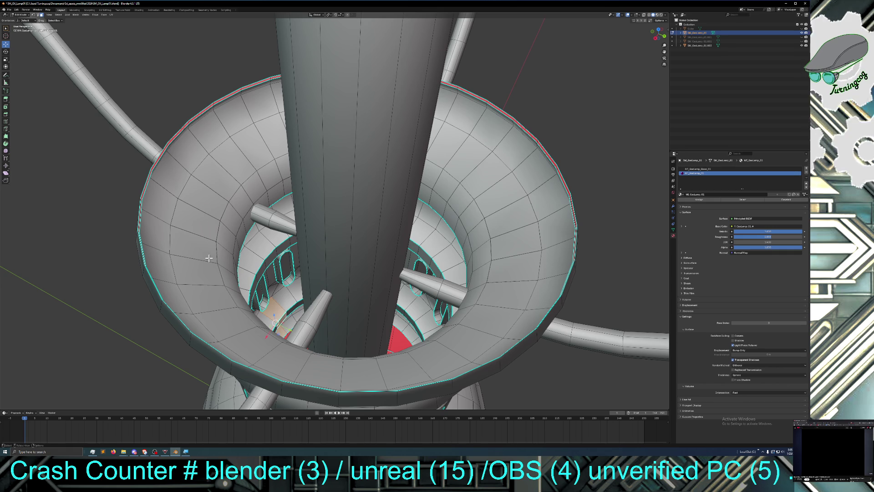
Step: In edge mode, extrude the inner loop, shrink it, and move it along Z
shift+click(39, 15)
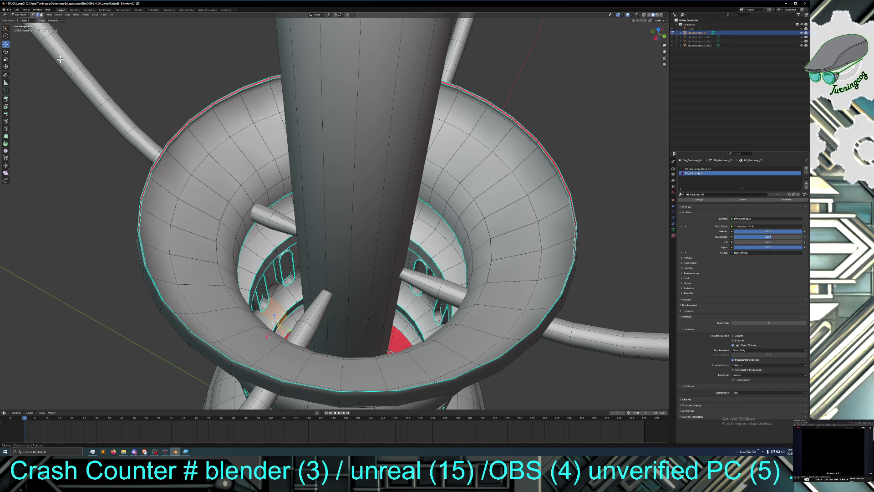
shift+click(291, 314)
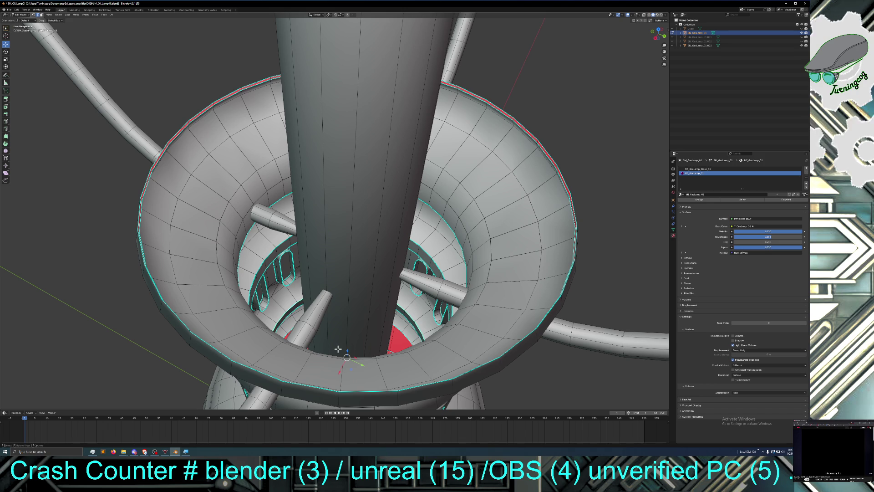
key(g)
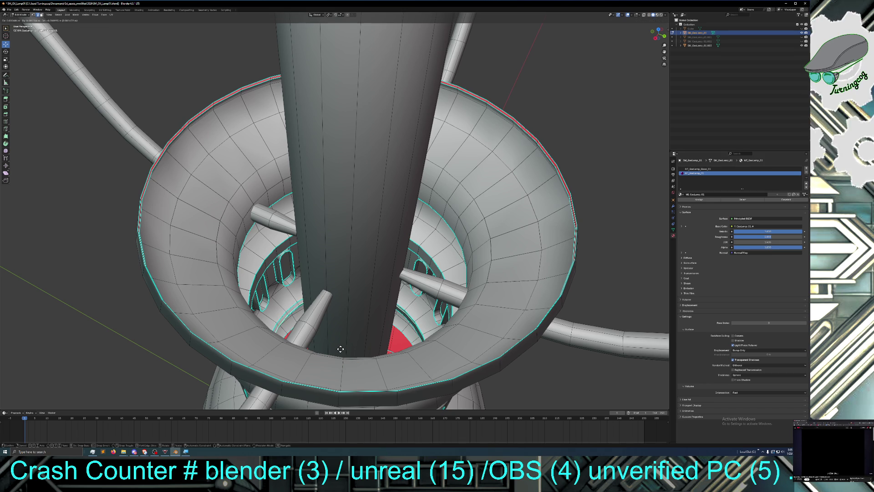
click(341, 349)
key(s)
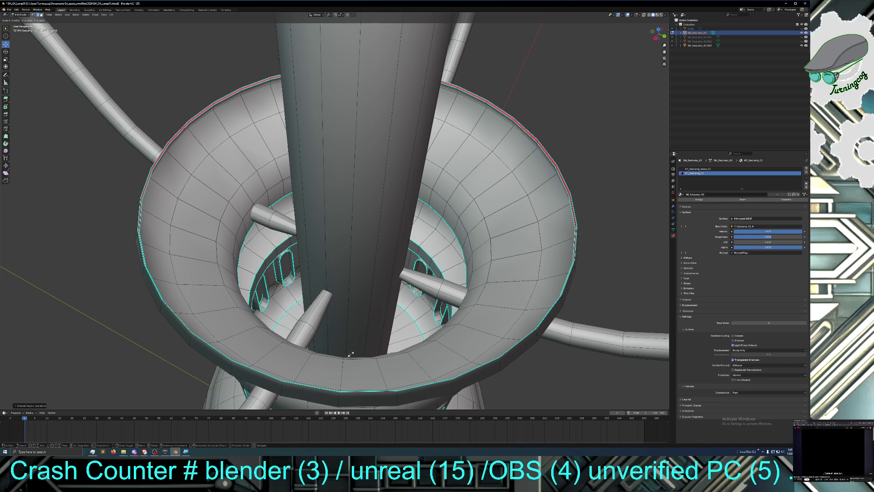
click(351, 354)
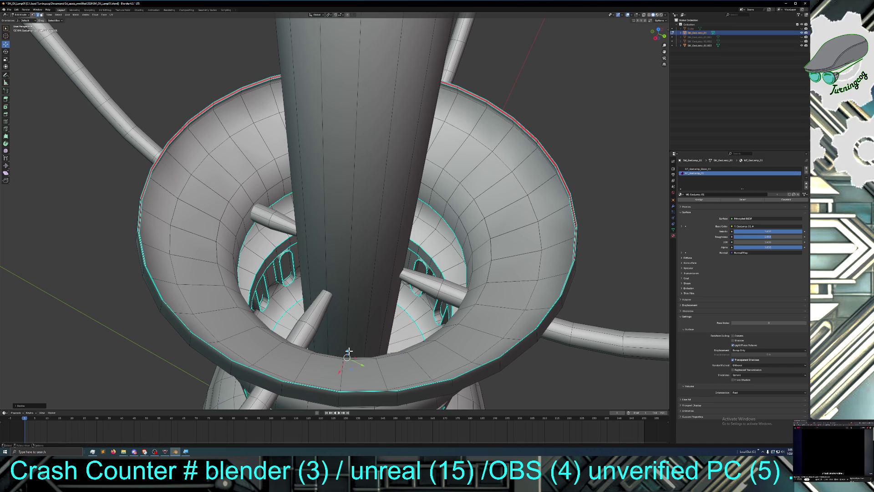
key(g)
key(z)
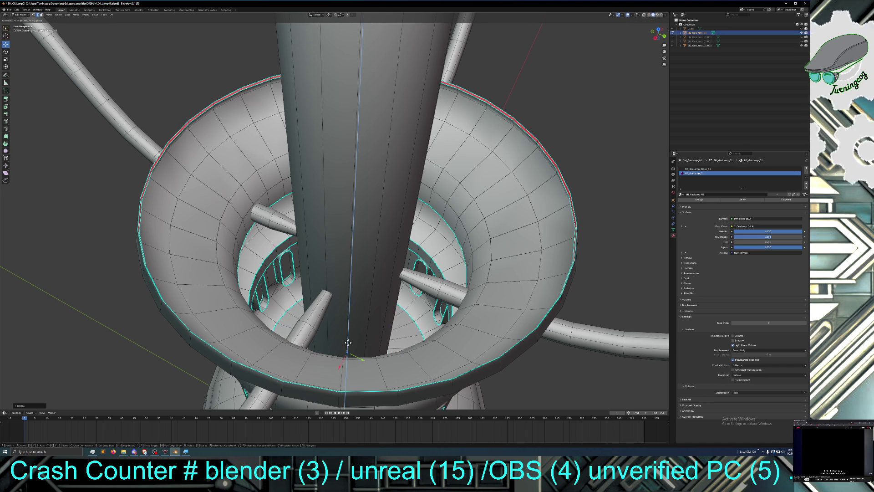
click(349, 339)
Step: Inspect the chimney opening, nudge the inner loop, and return to Object Mode
mouse_move(348, 346)
middle_down()
mouse_move(347, 363)
mouse_move(348, 351)
mouse_move(315, 354)
mouse_move(319, 334)
mouse_move(308, 327)
mouse_move(330, 334)
middle_up()
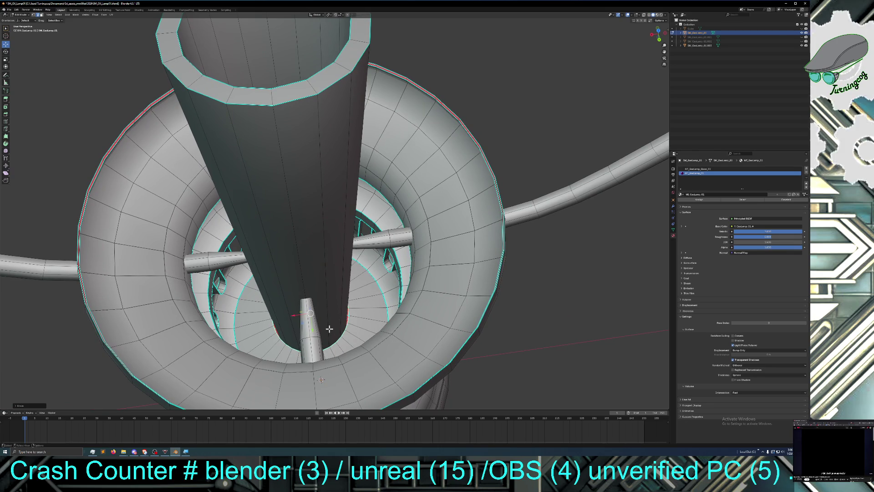
key(s)
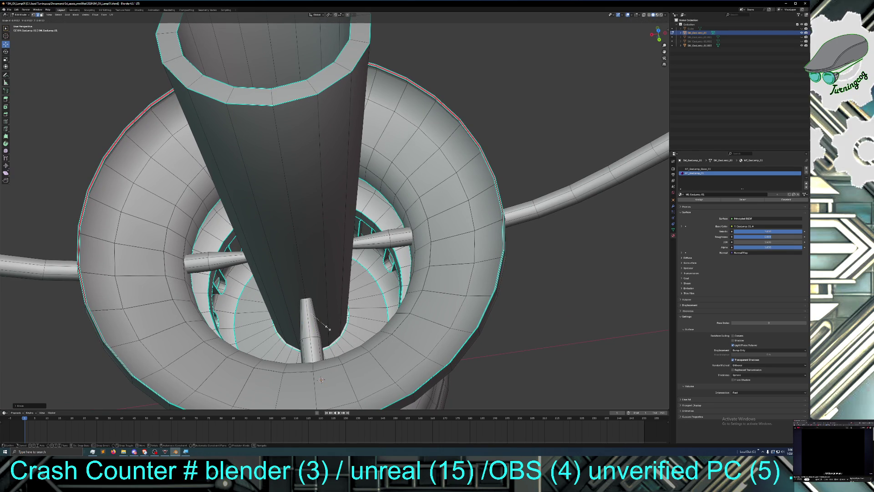
right_click(327, 327)
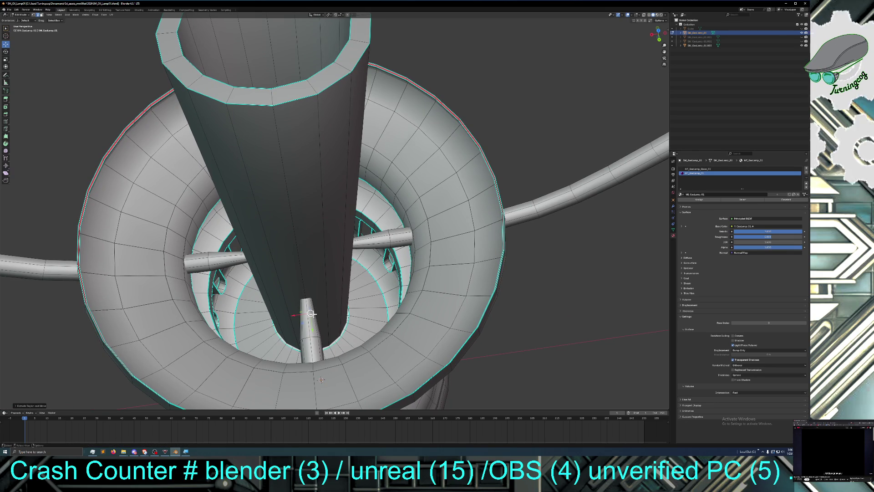
drag(309, 309, 308, 304)
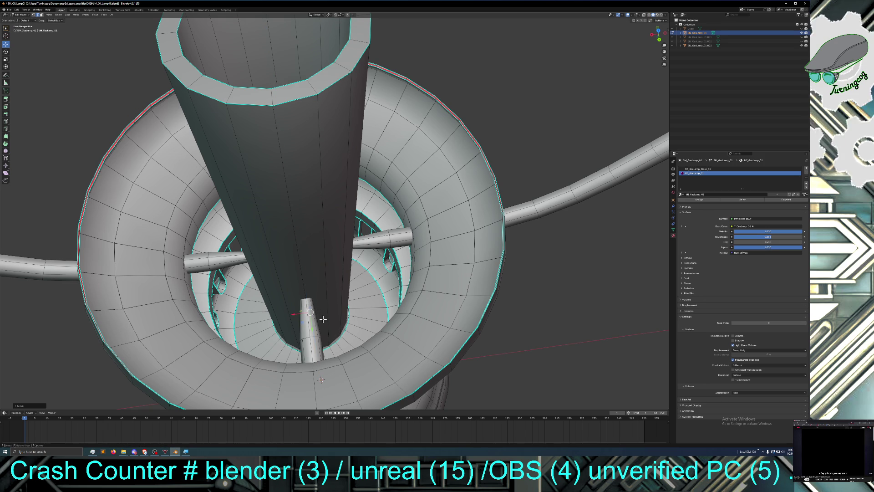
middle_drag(244, 310, 215, 271)
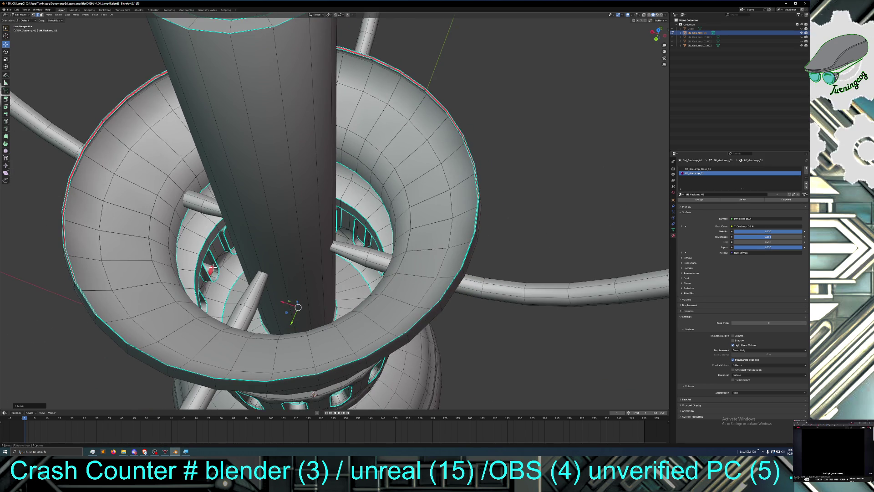
click(22, 15)
click(21, 19)
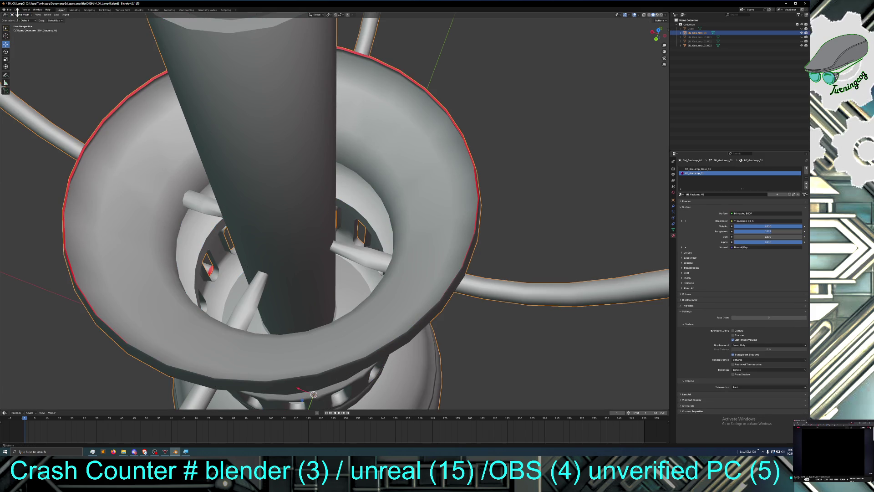
click(17, 10)
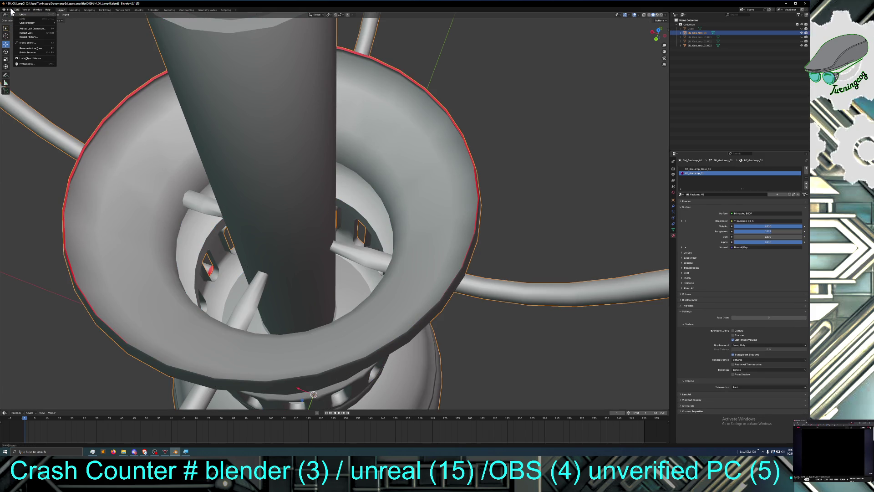
click(9, 9)
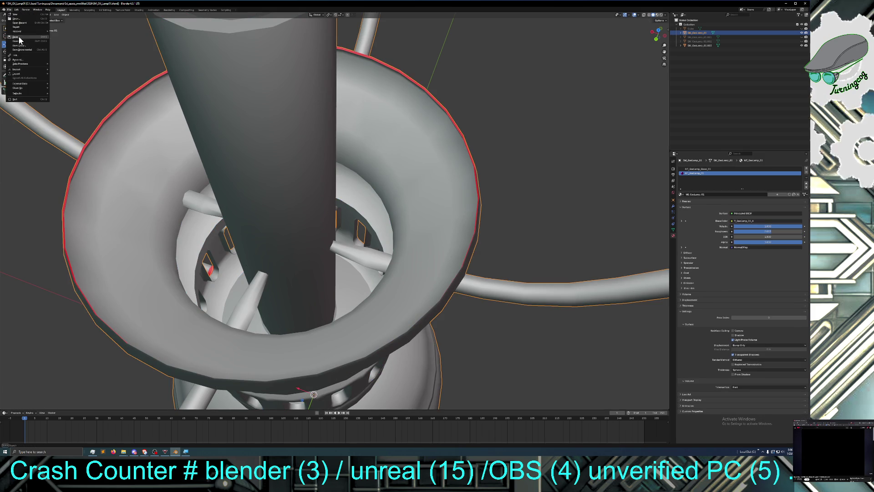
click(18, 37)
mouse_move(239, 217)
middle_down()
mouse_move(228, 234)
mouse_move(214, 212)
mouse_move(215, 222)
middle_up()
mouse_move(121, 119)
middle_down()
mouse_move(155, 150)
mouse_move(170, 205)
middle_up()
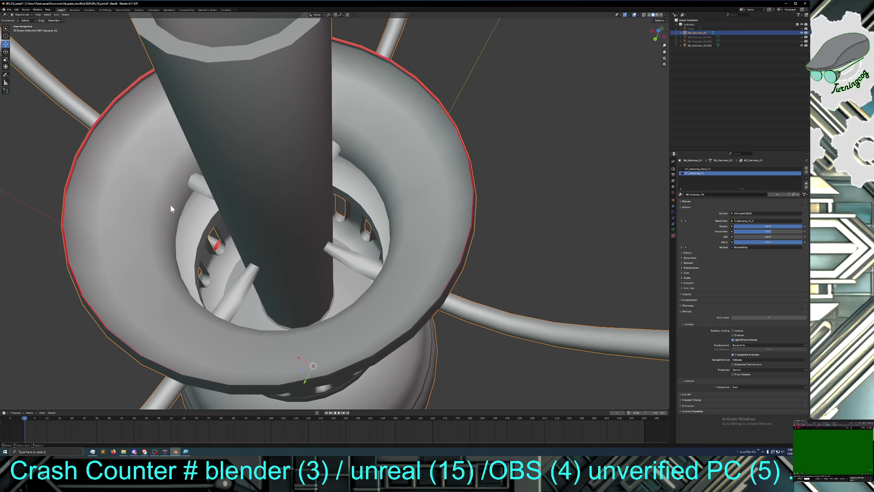
click(217, 245)
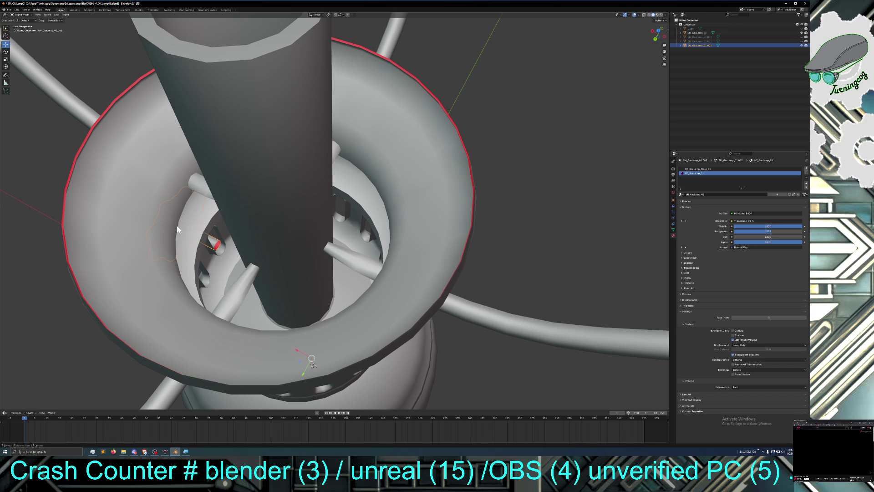
Step: Enter Edit Mode on the stem and extrude its end edge loop
click(21, 14)
click(21, 25)
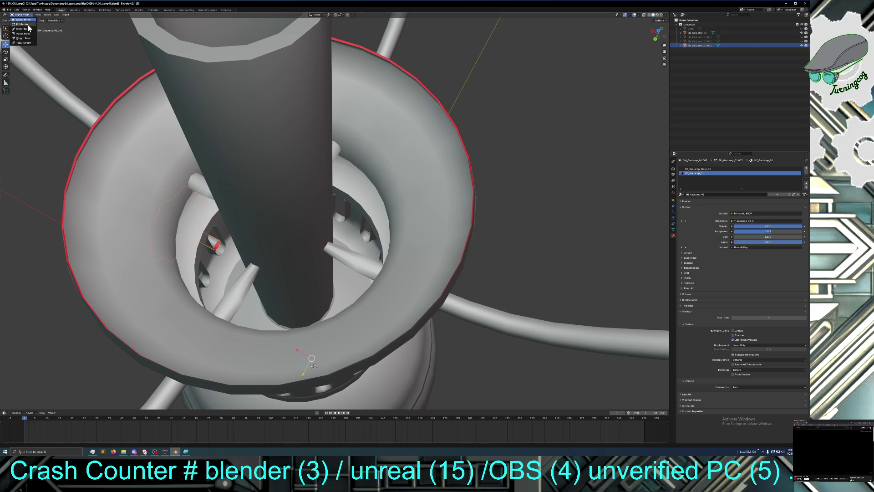
click(218, 243)
key(alt)
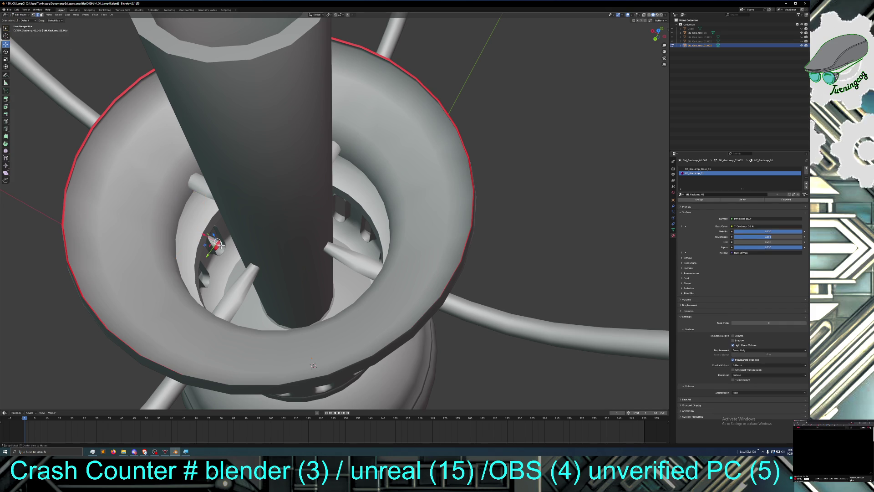
alt+click(217, 246)
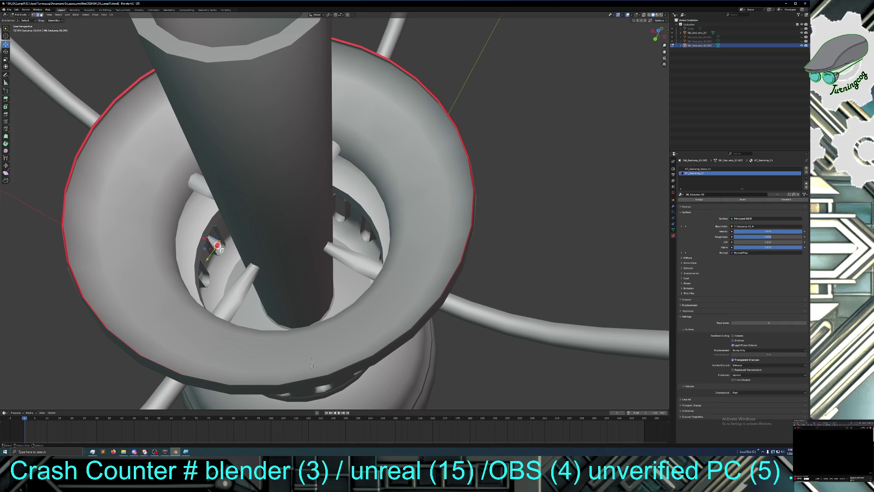
key(e)
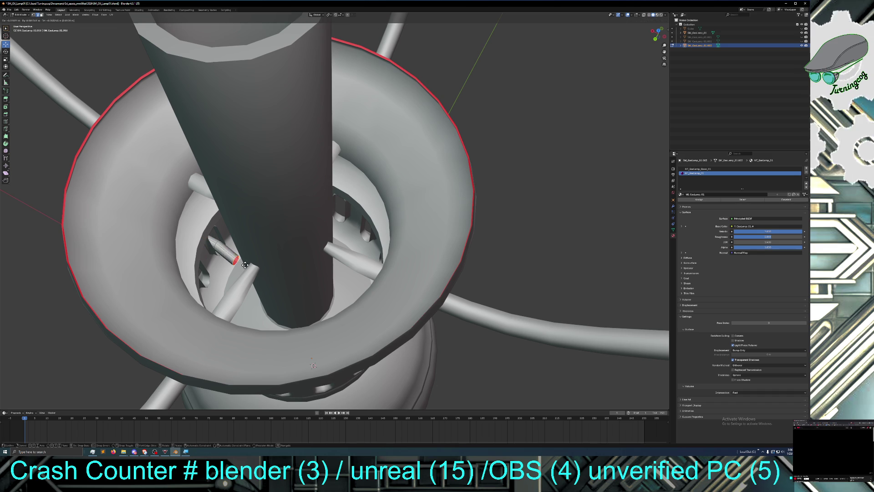
click(252, 263)
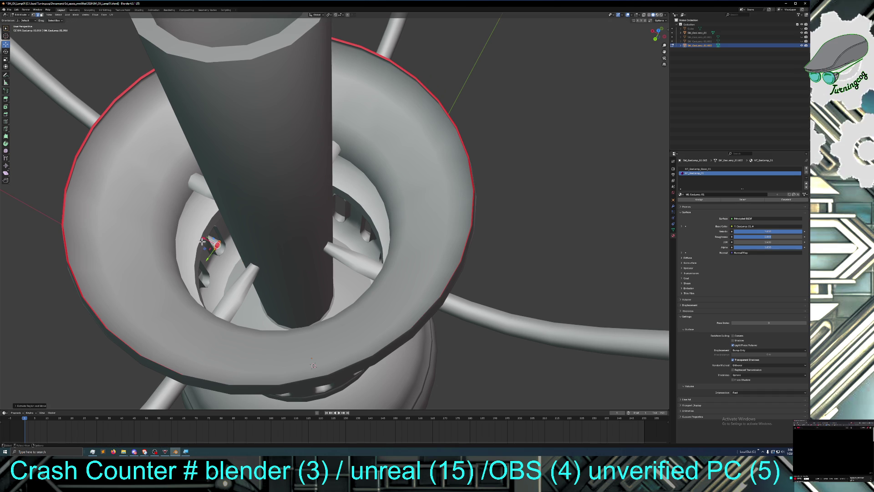
key(g)
click(252, 264)
Step: Slide the extruded end loop outward along the X axis to lengthen the stem
middle_drag(252, 263, 293, 264)
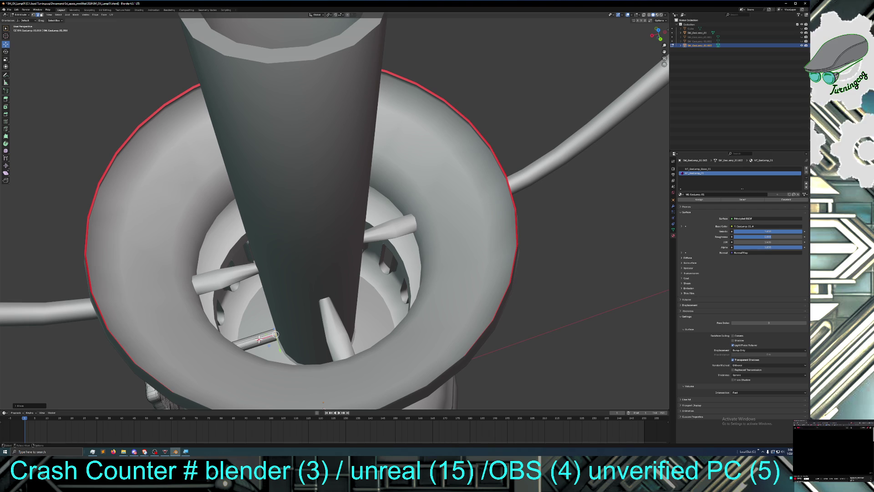
key(g)
key(x)
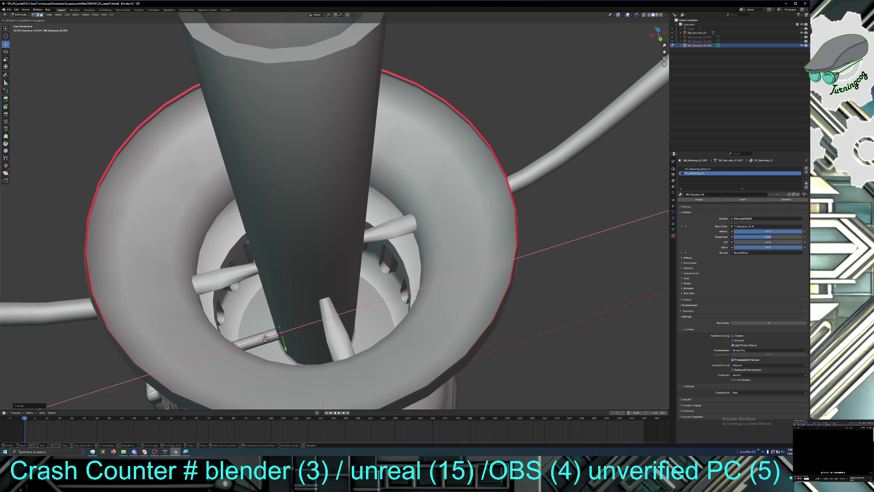
click(265, 338)
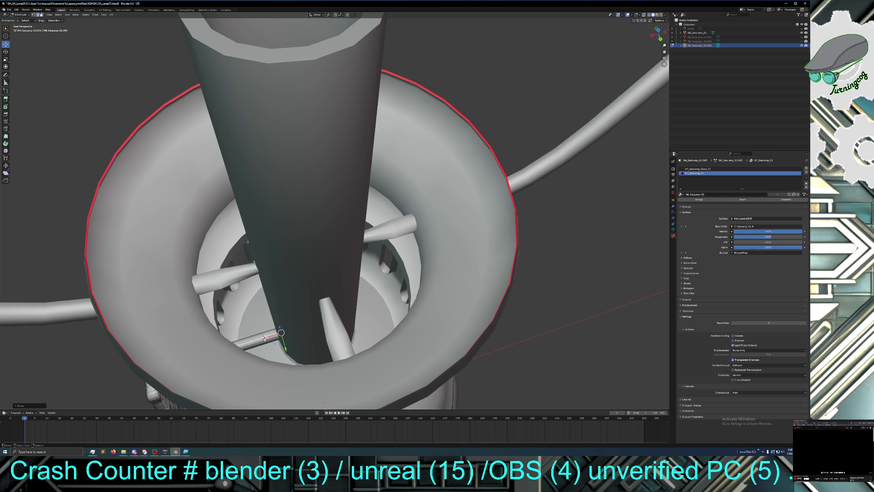
key(g)
key(x)
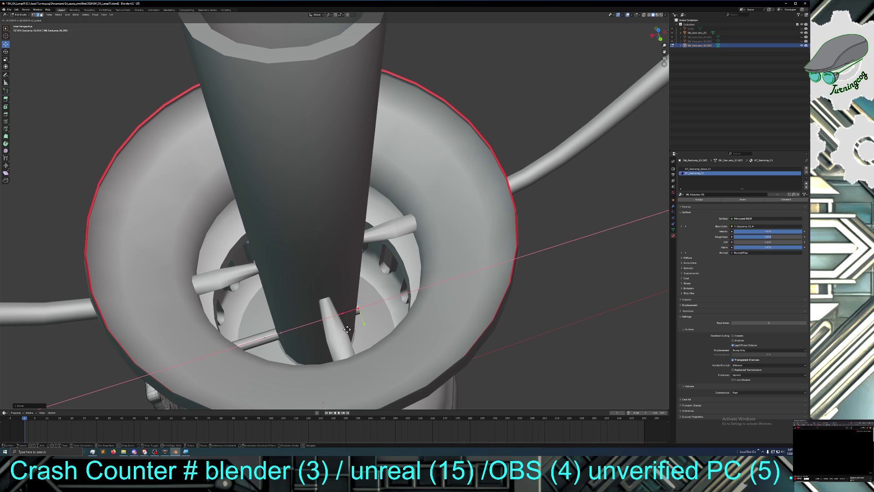
click(347, 329)
mouse_move(347, 329)
middle_down()
mouse_move(305, 291)
mouse_move(300, 330)
middle_up()
scroll(310, 302, down, 3)
scroll(306, 316, down, 1)
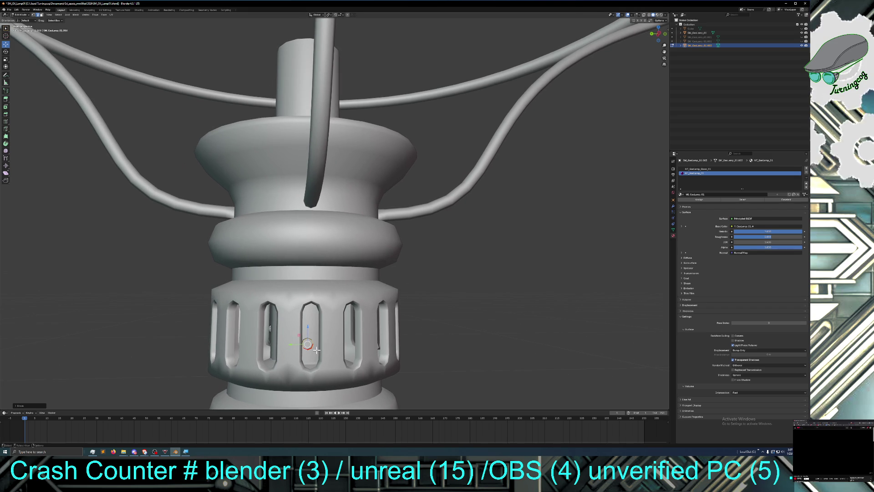
Step: Grid Fill the stem's open end loop with faces
click(95, 15)
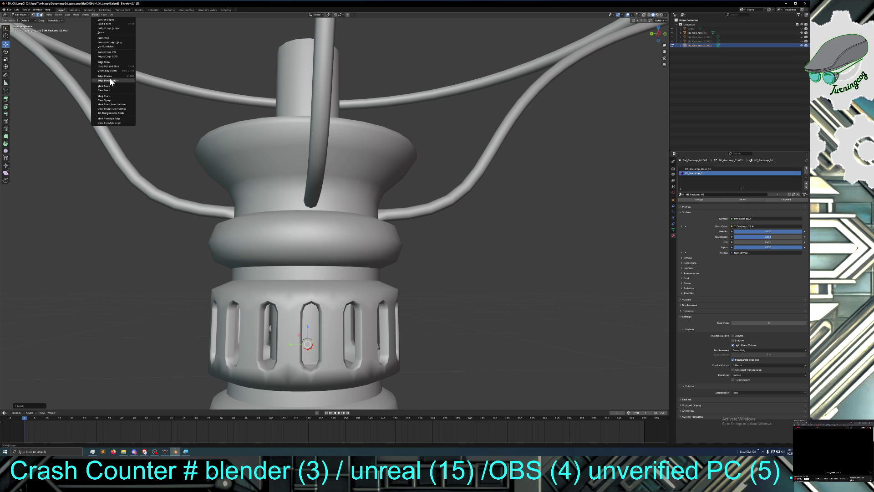
click(104, 15)
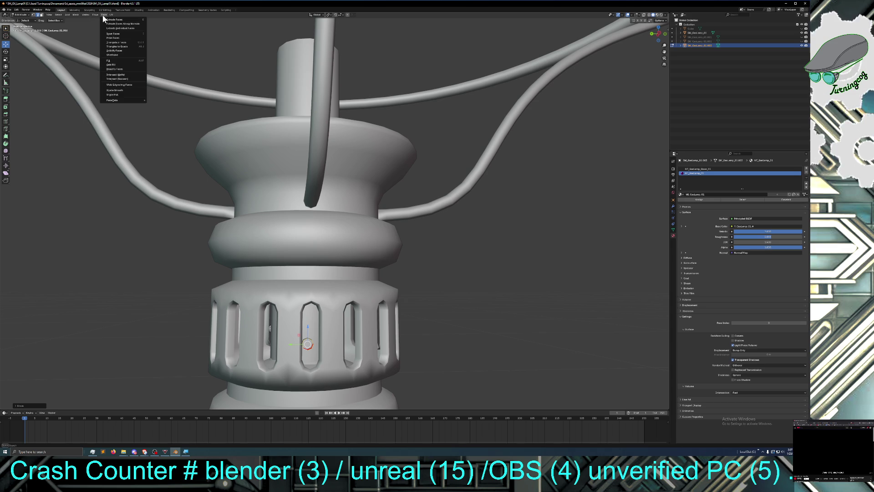
click(118, 65)
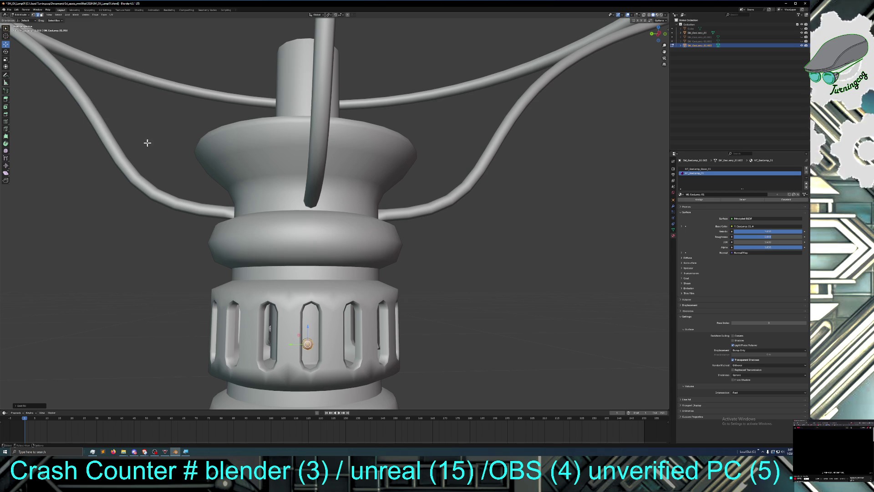
mouse_move(154, 231)
middle_down()
mouse_move(162, 256)
mouse_move(193, 256)
mouse_move(189, 247)
mouse_move(158, 255)
mouse_move(217, 256)
mouse_move(166, 256)
middle_up()
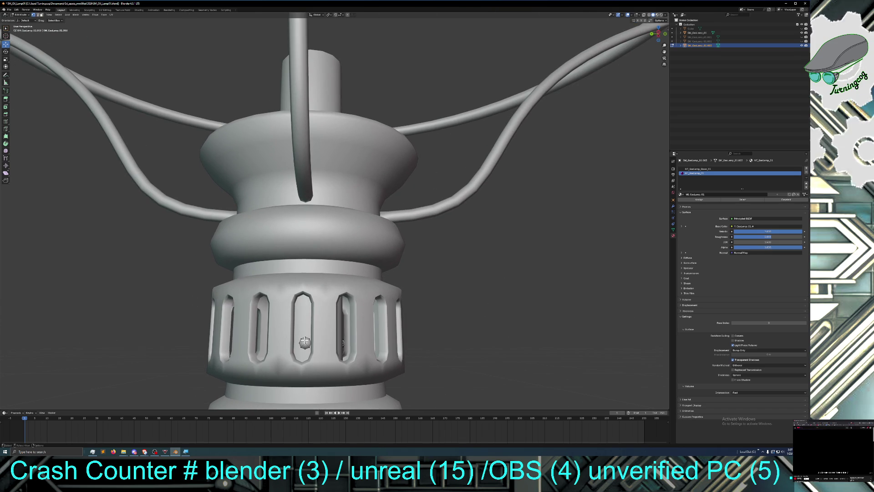
Step: Move the capped stem end along X until it meets the star valve knob
middle_drag(297, 338, 322, 347)
key(g)
key(x)
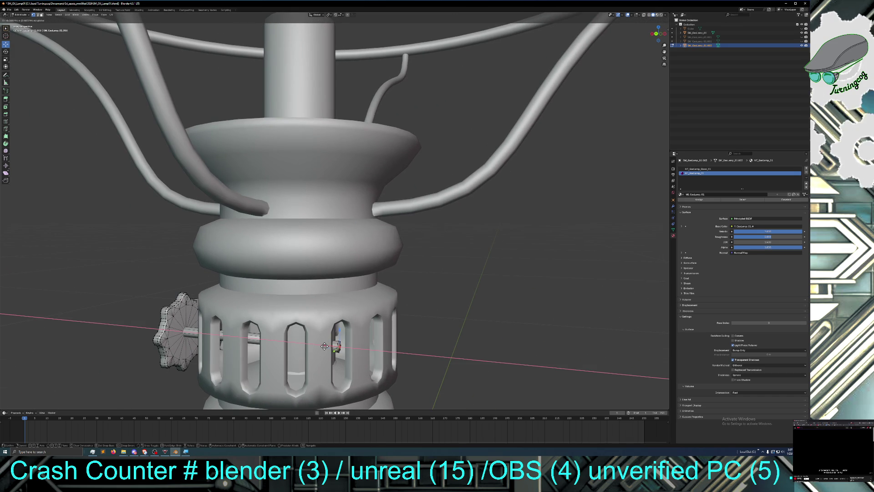
click(325, 347)
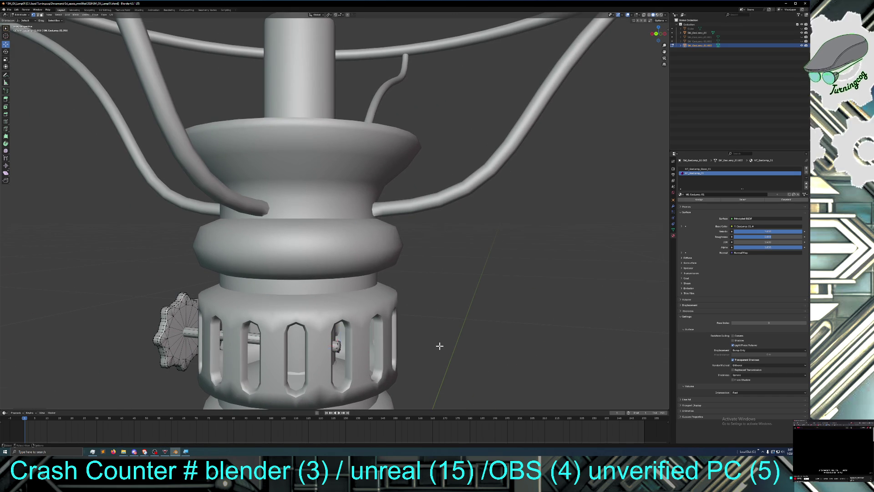
mouse_move(437, 348)
middle_down()
mouse_move(440, 339)
mouse_move(467, 342)
mouse_move(455, 336)
middle_up()
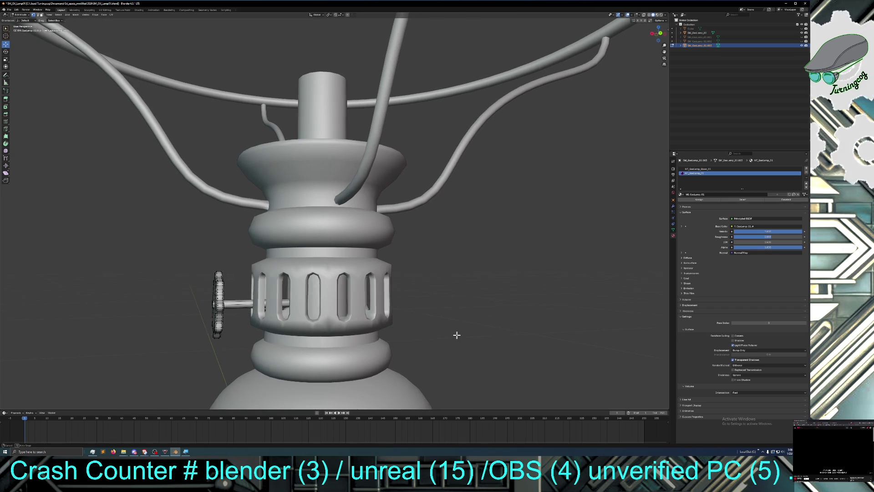
click(801, 37)
Step: Leave the glass bulb hidden, show the Cube in the Outliner, and look into the funnel
click(801, 38)
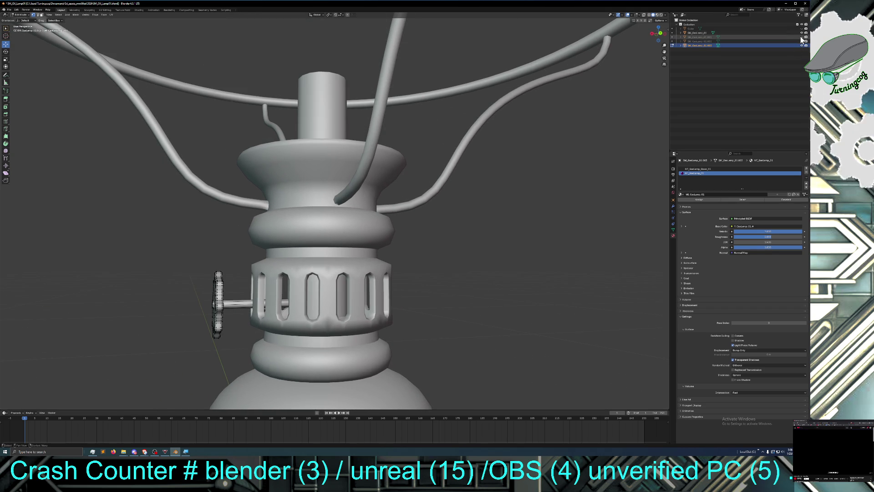
click(802, 37)
click(802, 37)
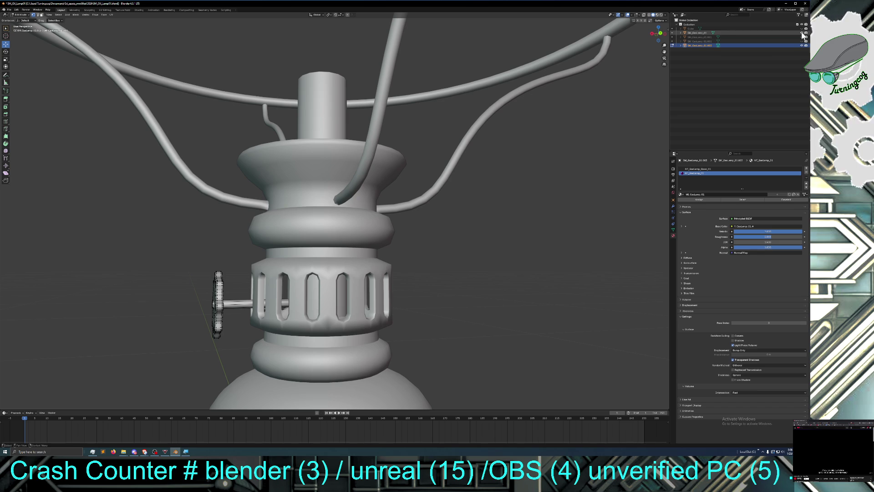
click(801, 29)
scroll(396, 150, up, 2)
mouse_move(396, 150)
middle_down()
mouse_move(392, 175)
mouse_move(405, 143)
mouse_move(404, 193)
middle_up()
scroll(396, 167, down, 3)
scroll(406, 182, up, 2)
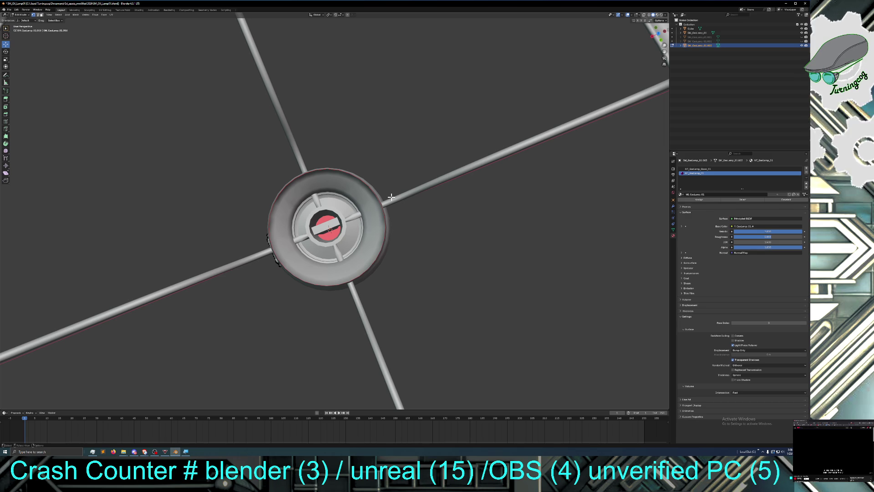
mouse_move(391, 197)
middle_down()
mouse_move(391, 163)
mouse_move(398, 203)
mouse_move(406, 174)
middle_up()
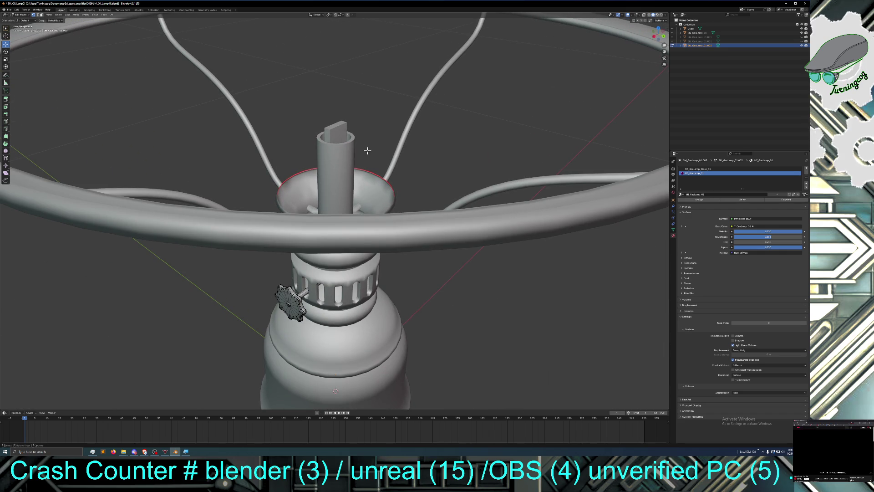
click(21, 15)
Step: Return to Object Mode, select SM_GasLamp_01, and switch it into Edit Mode
click(21, 20)
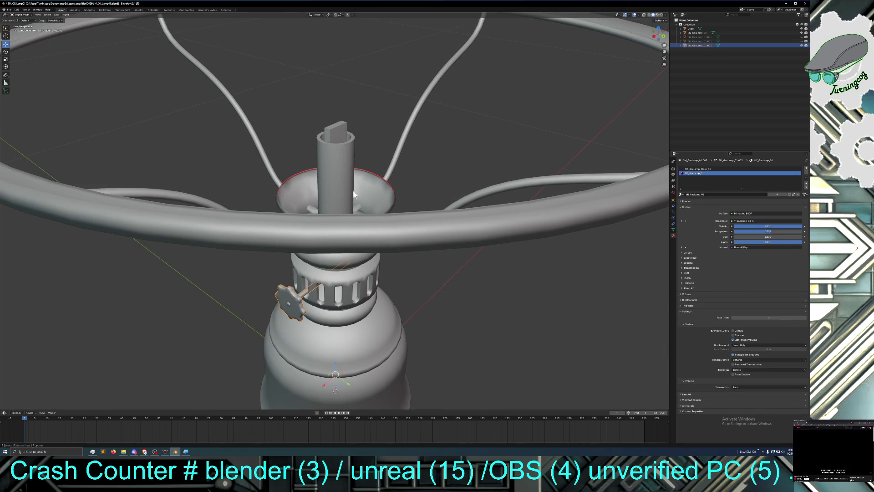
click(396, 191)
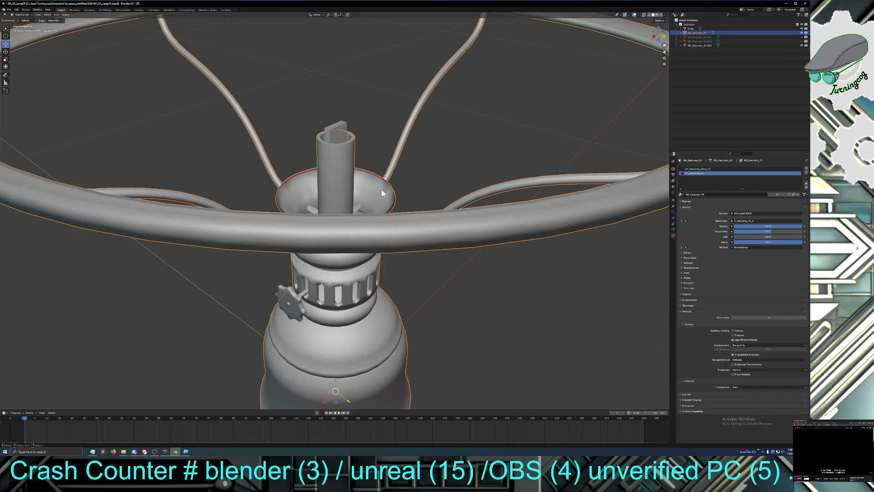
click(18, 15)
click(25, 26)
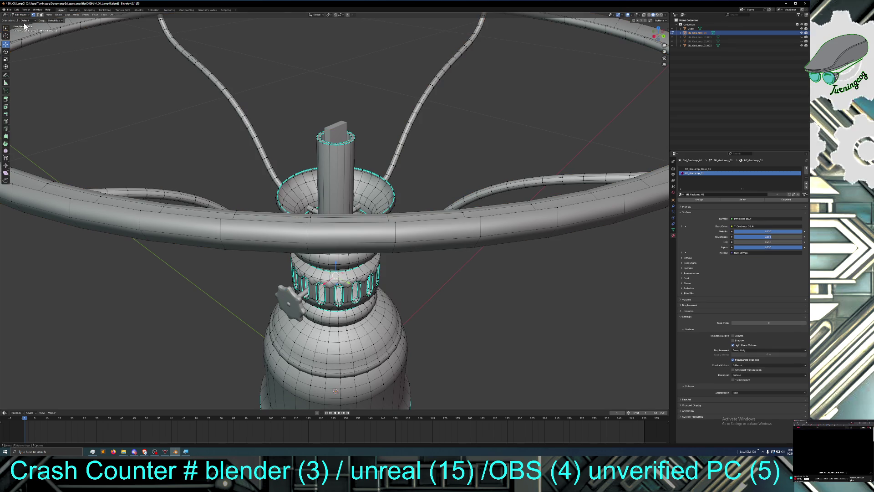
Step: Alt-select the two edge loops around the funnel rim
mouse_move(382, 190)
middle_down()
mouse_move(401, 177)
mouse_move(412, 192)
middle_up()
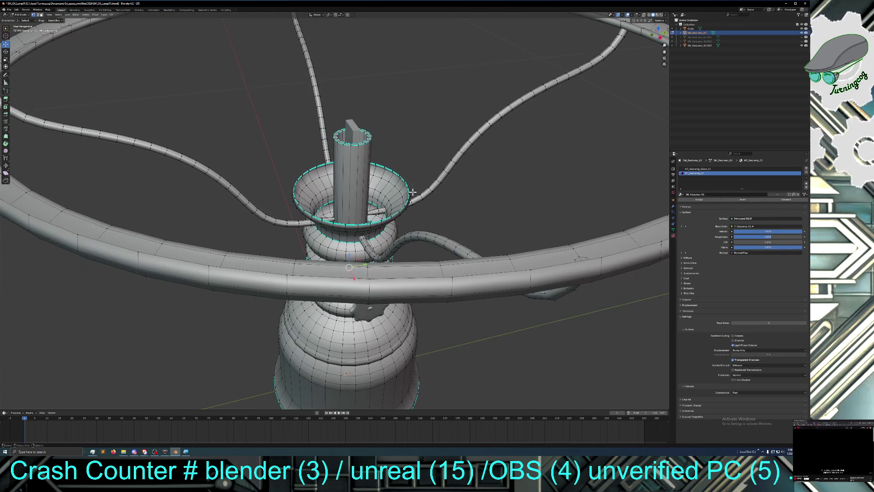
scroll(401, 212, up, 5)
scroll(404, 212, up, 2)
middle_drag(404, 213, 468, 186)
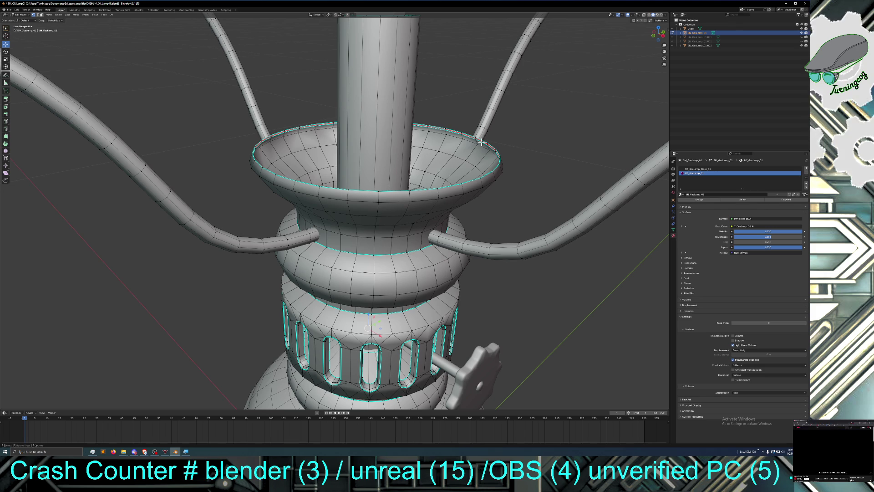
alt+click(481, 142)
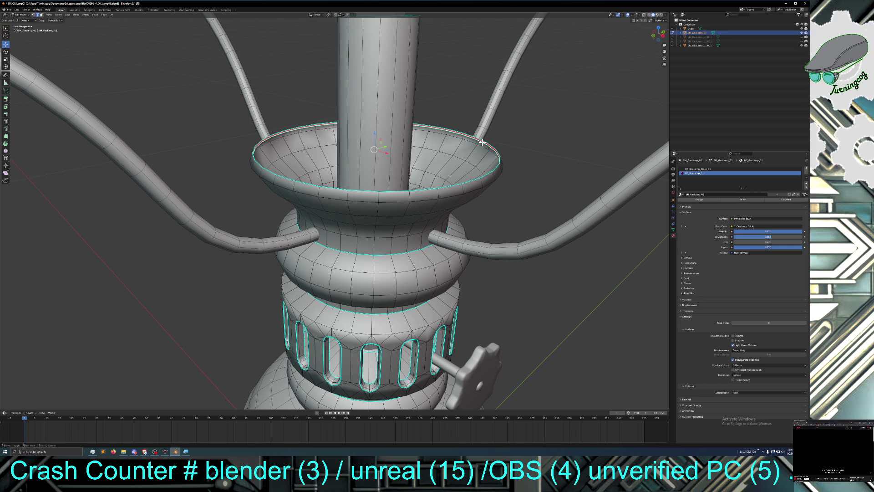
alt+click(483, 141)
mouse_move(501, 146)
middle_down()
mouse_move(516, 155)
mouse_move(562, 153)
middle_up()
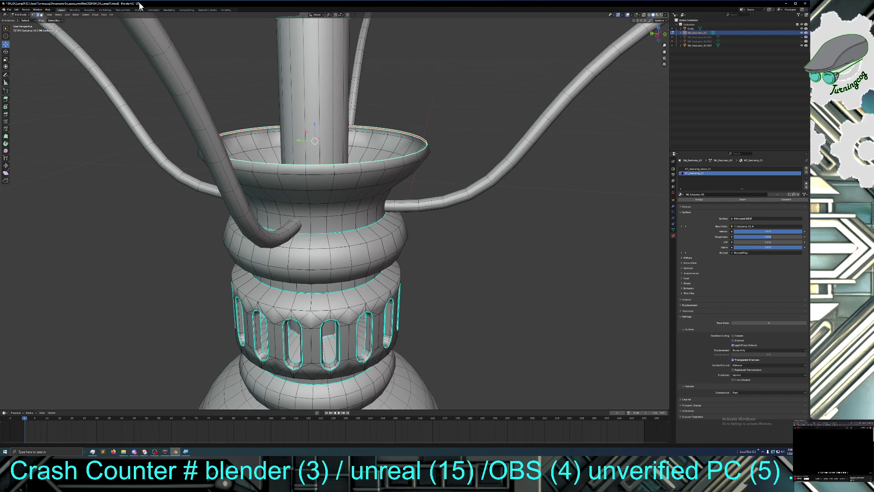
Step: Bridge the two funnel rim loops with Bridge Edge Loops, deselect, and inspect the bowl
click(94, 14)
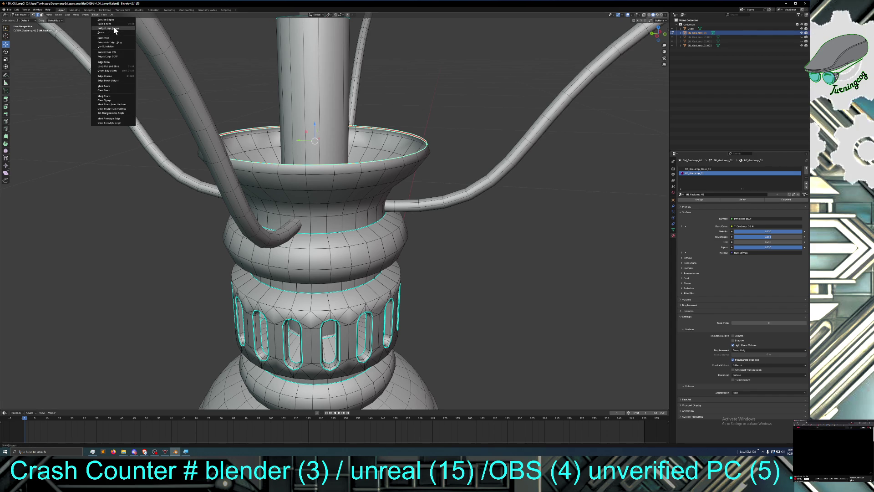
click(113, 29)
click(394, 102)
mouse_move(443, 107)
middle_down()
mouse_move(449, 125)
mouse_move(415, 108)
mouse_move(424, 122)
mouse_move(402, 128)
mouse_move(322, 123)
mouse_move(292, 170)
mouse_move(351, 170)
mouse_move(343, 162)
middle_up()
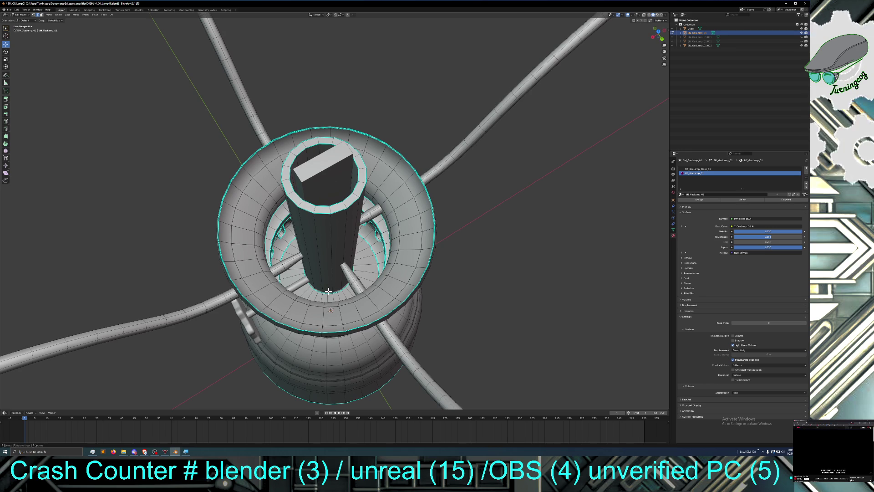
mouse_move(328, 290)
middle_down()
mouse_move(329, 302)
mouse_move(315, 261)
middle_up()
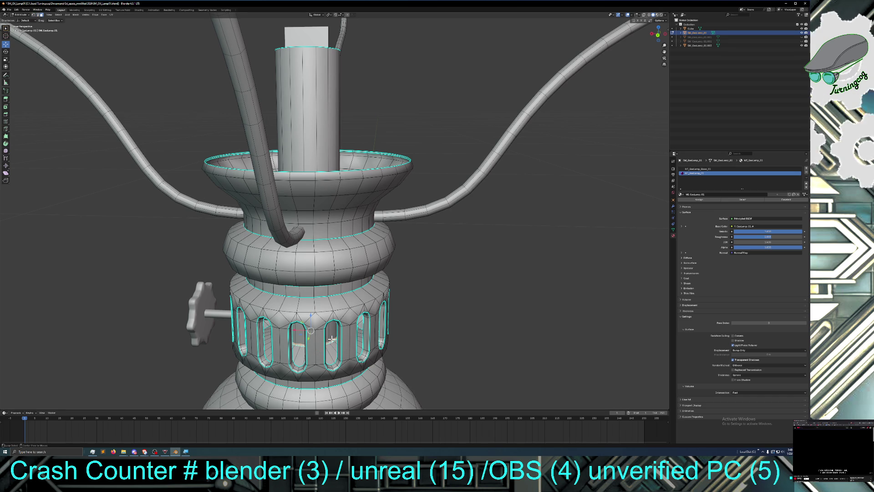
middle_drag(331, 340, 343, 364)
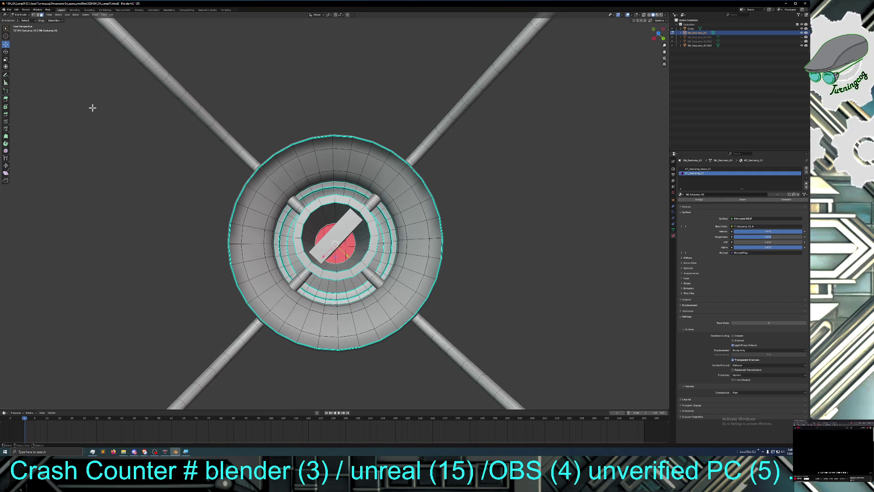
Step: Extrude the red centre face along the Z axis and scale the new face
key(g)
key(z)
key(z)
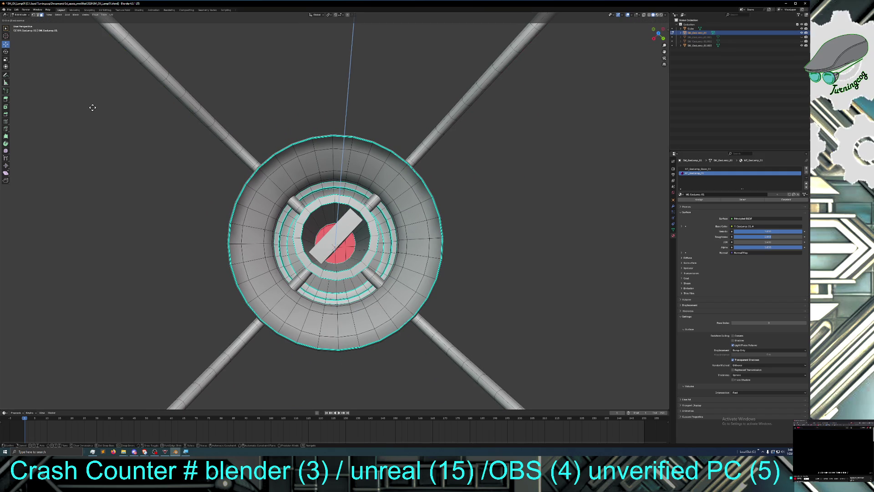
click(106, 116)
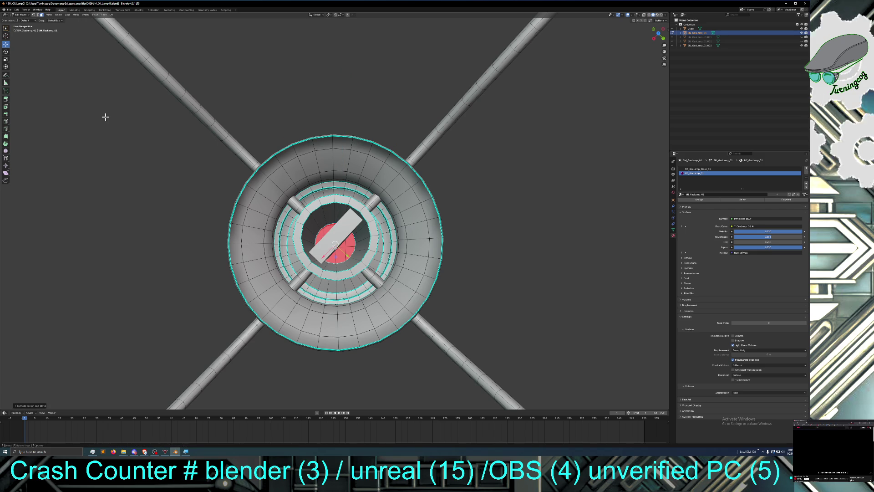
key(s)
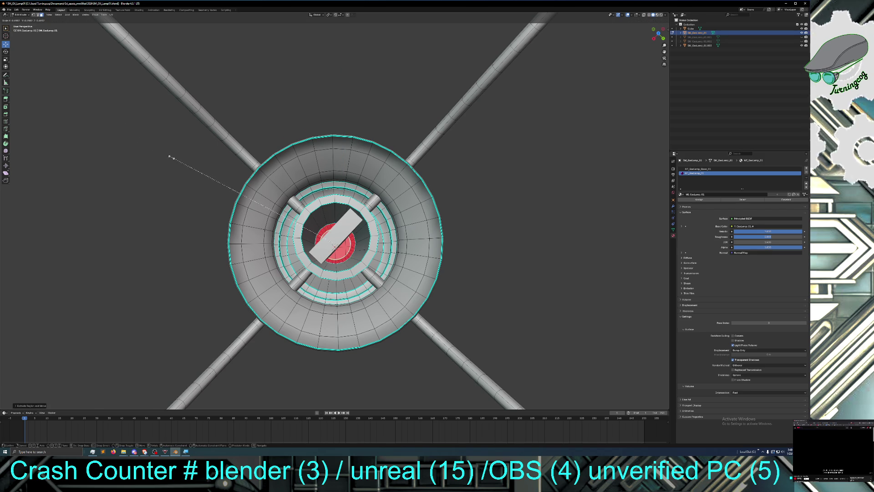
click(238, 185)
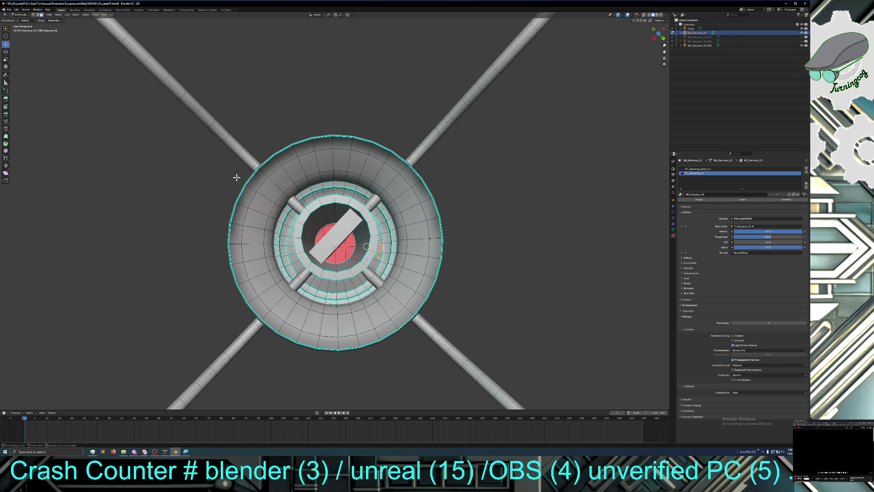
Step: Place the 3D cursor on the lamp's side and look up at the column and dish
middle_drag(237, 177, 240, 135)
shift+right_click(340, 354)
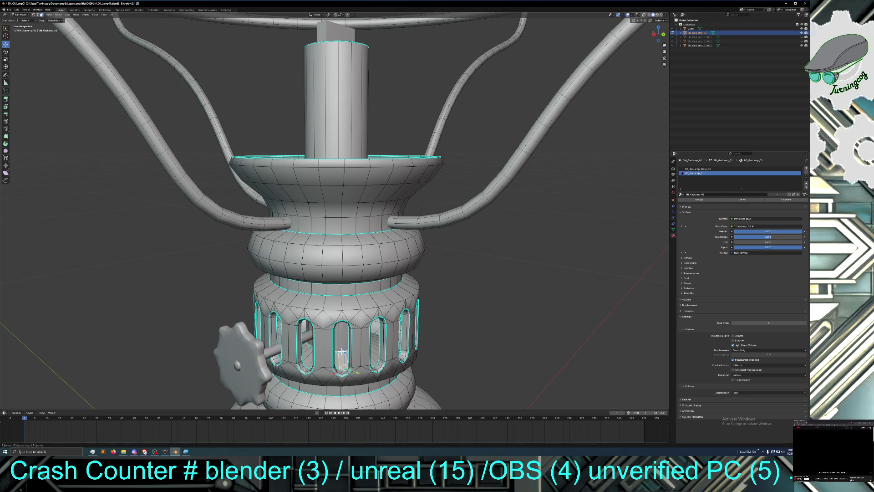
mouse_move(343, 354)
middle_down()
mouse_move(340, 343)
mouse_move(344, 350)
middle_up()
scroll(342, 351, up, 5)
mouse_move(339, 353)
middle_down()
mouse_move(347, 367)
mouse_move(360, 319)
mouse_move(339, 390)
mouse_move(309, 357)
mouse_move(276, 258)
middle_up()
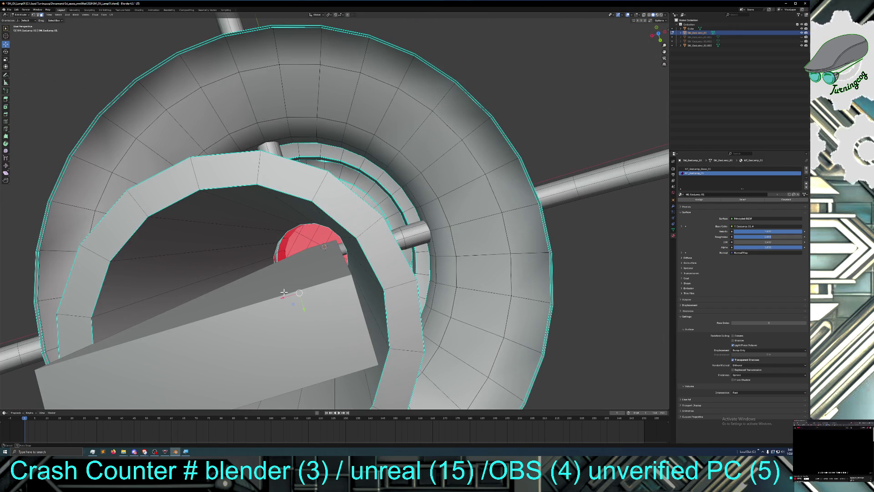
Step: Delete the large stray face under the burner's inner arch
click(275, 245)
click(277, 245)
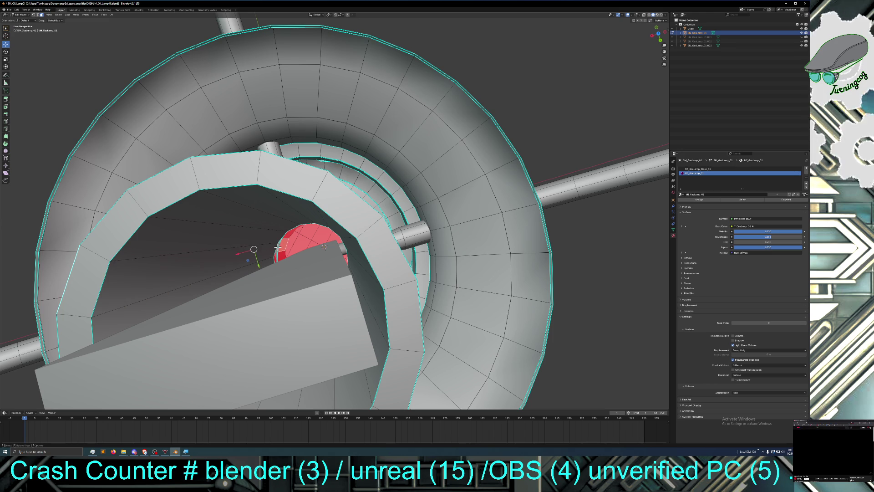
shift+click(277, 245)
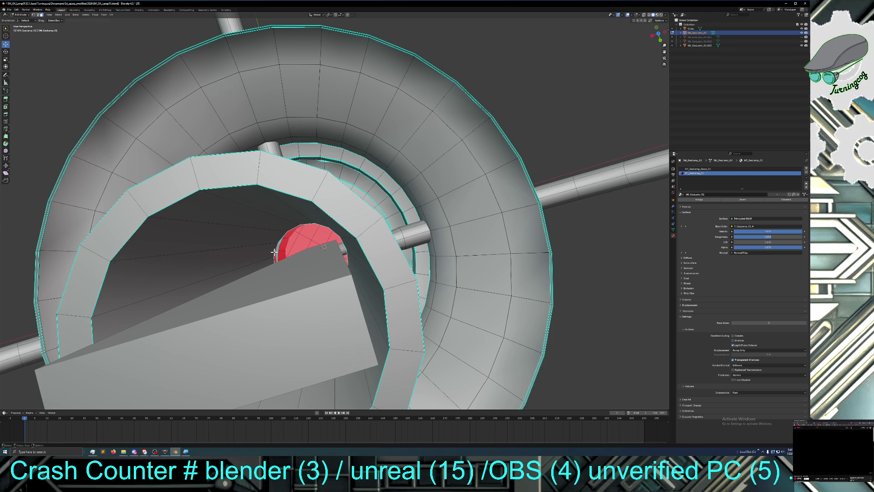
middle_drag(271, 247, 267, 250)
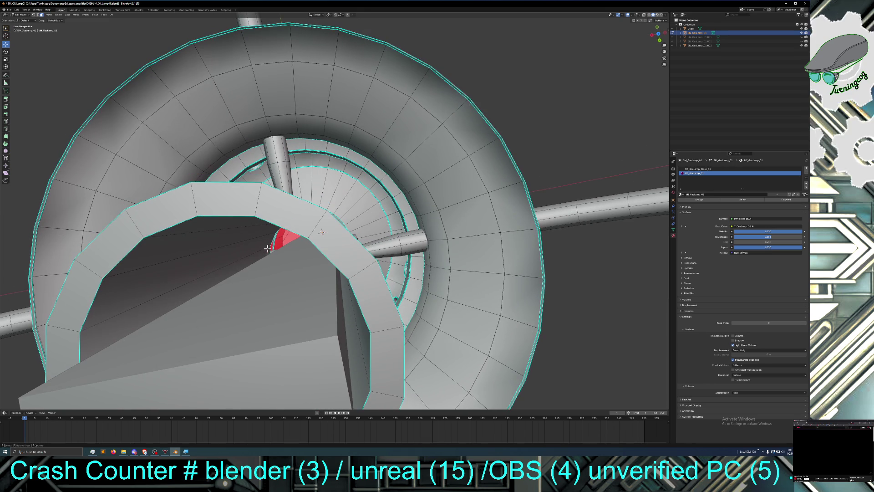
click(272, 242)
shift+click(271, 240)
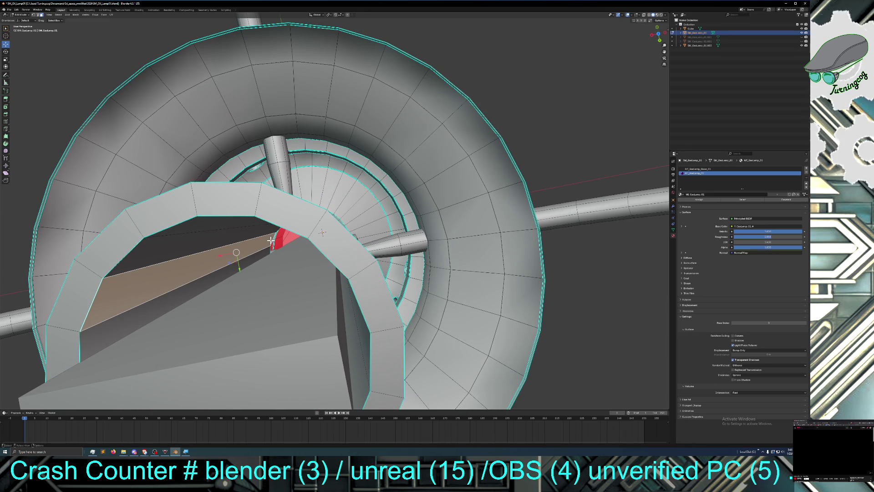
key(x)
key(f)
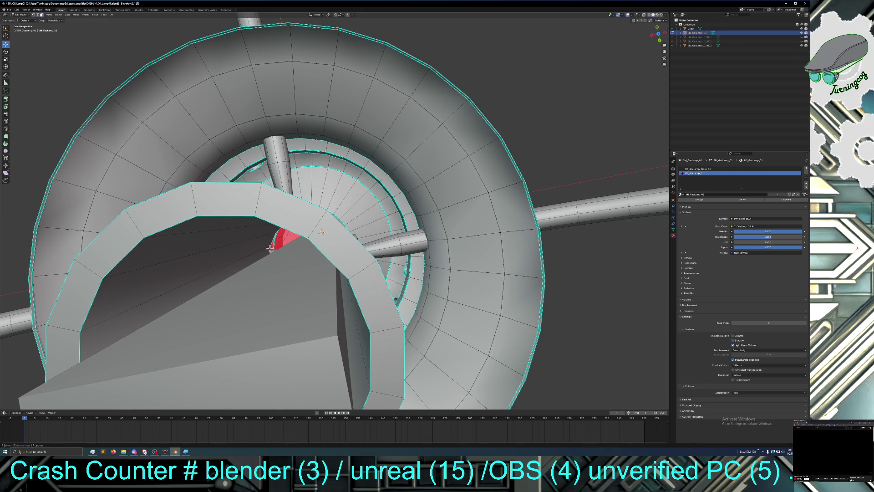
Step: Bring up the face menu, select a triangular face in the ring, and zoom in on the red lens
middle_drag(269, 250, 285, 246)
scroll(285, 246, up, 2)
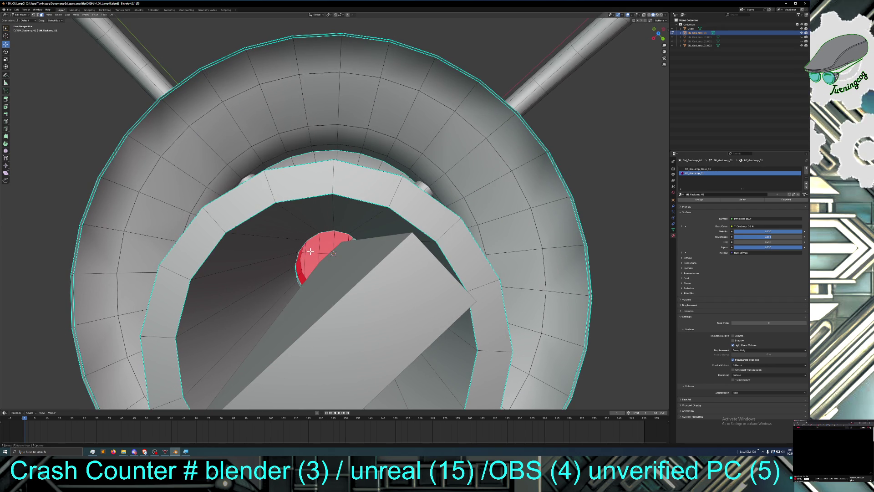
key(ctrl+f)
key(Escape)
key(ctrl+f)
click(324, 237)
click(318, 244)
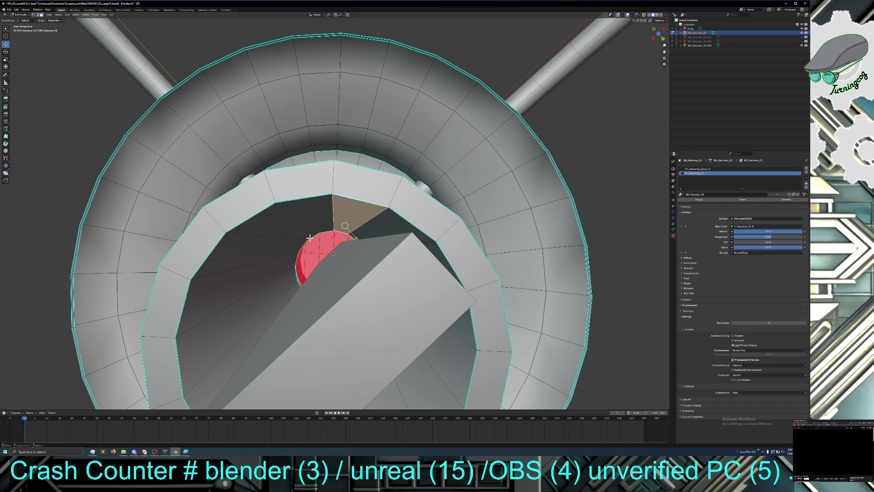
click(309, 235)
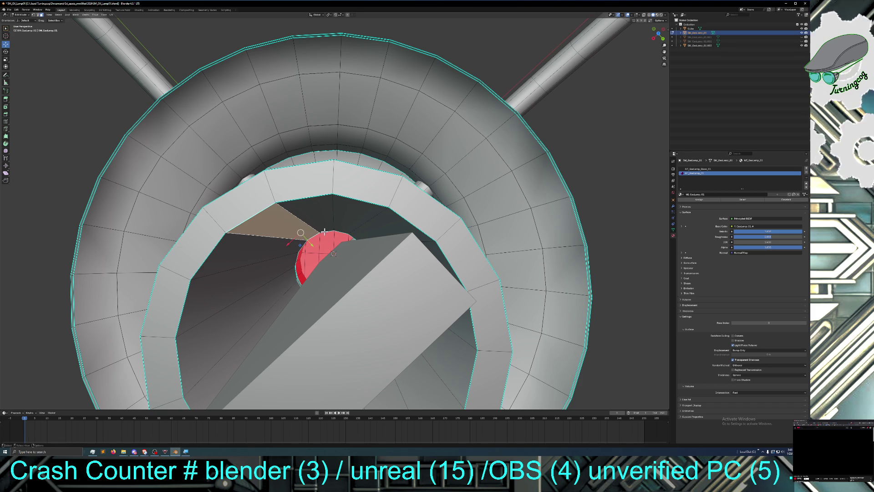
mouse_move(325, 231)
middle_down()
mouse_move(337, 237)
mouse_move(341, 285)
middle_up()
scroll(328, 227, up, 5)
scroll(341, 279, up, 4)
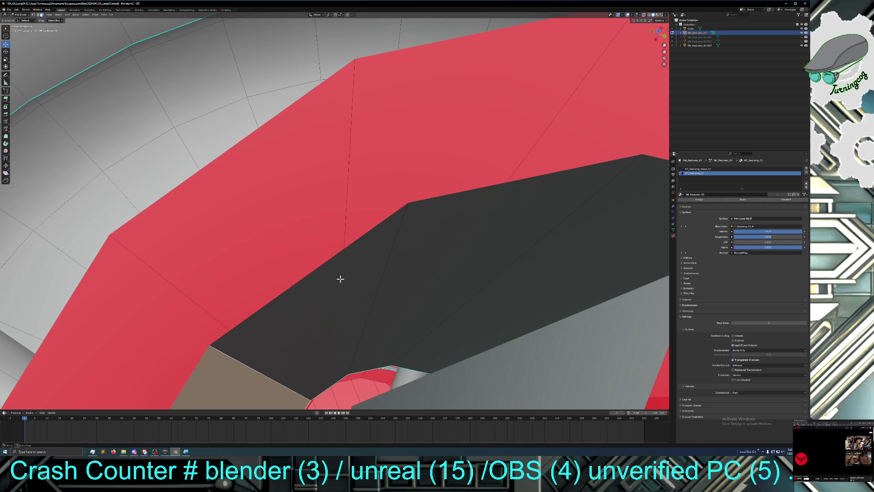
Step: Switch to face select and pick the open boundary loop along the red band
click(381, 367)
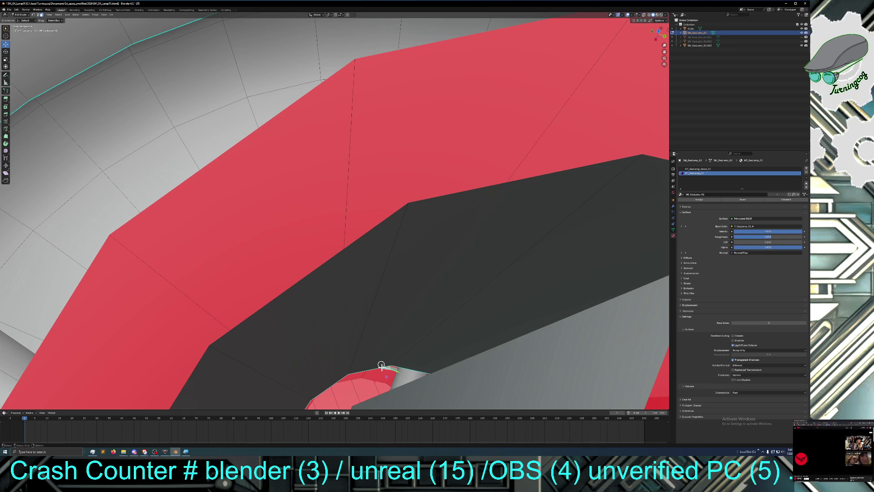
alt+click(369, 368)
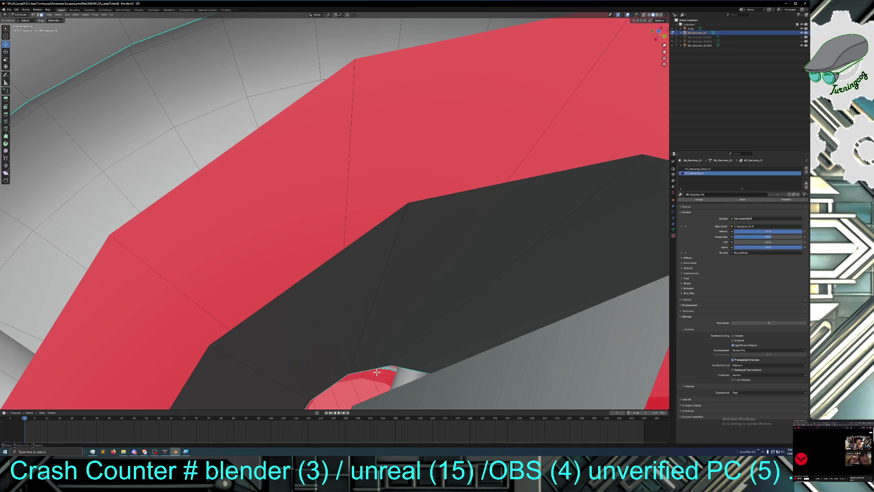
middle_drag(665, 52, 611, 127)
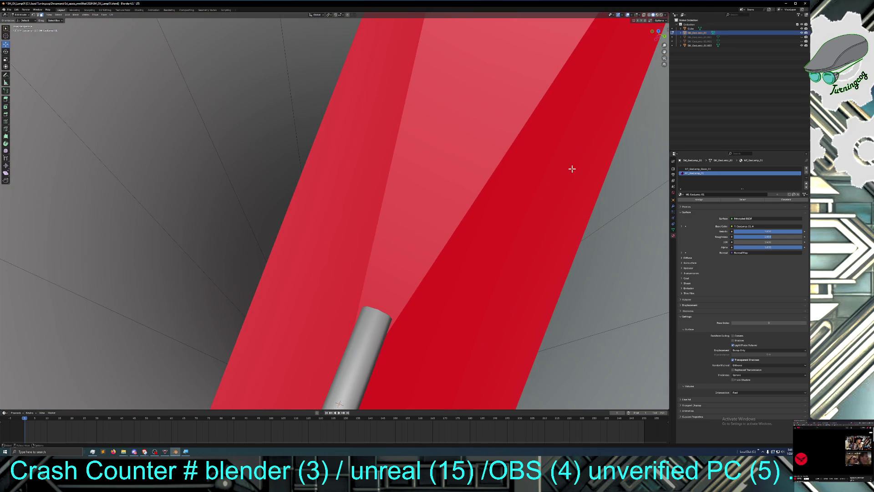
scroll(313, 382, up, 5)
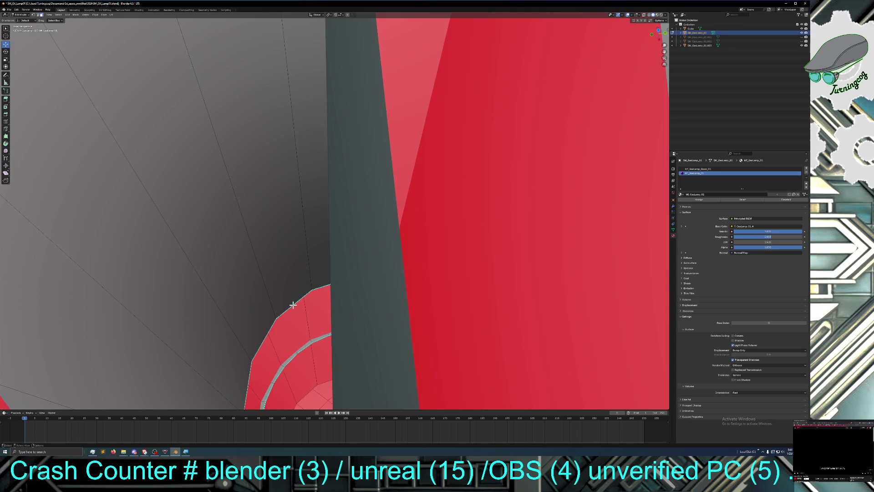
click(293, 304)
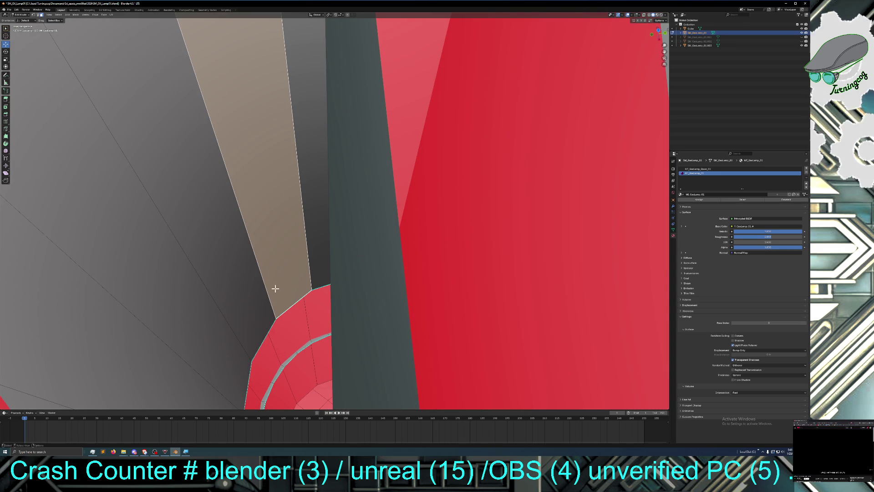
click(40, 15)
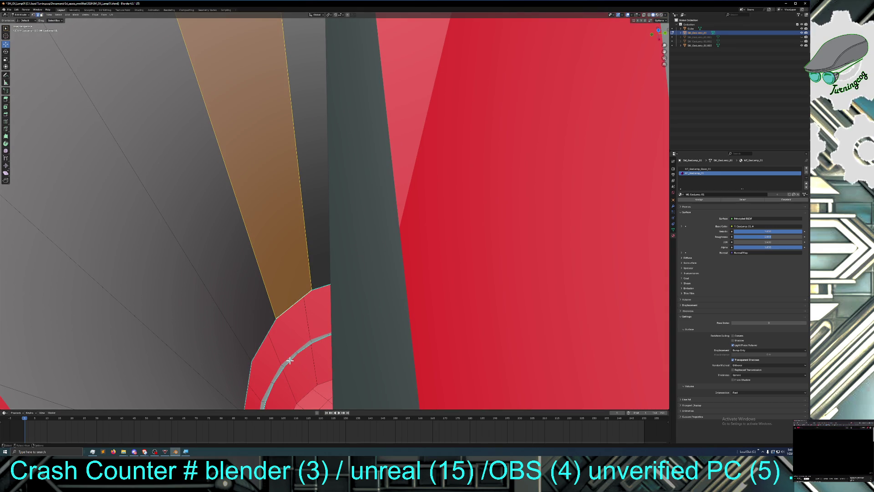
click(283, 313)
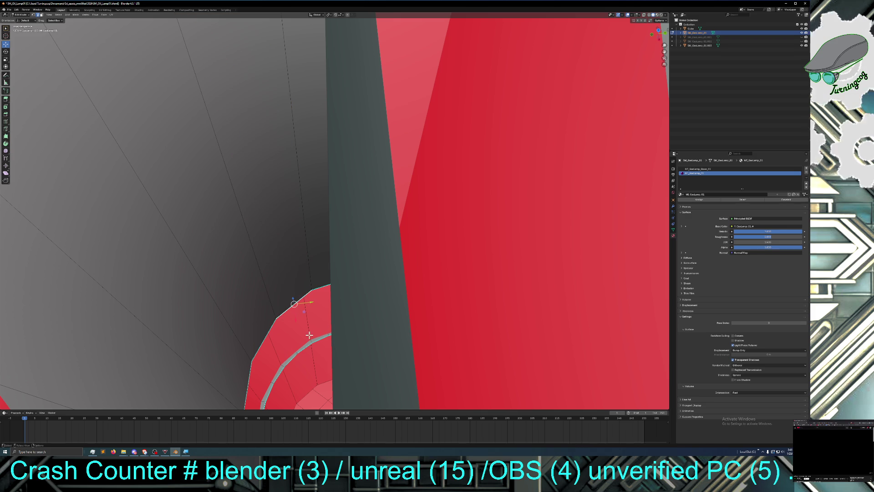
alt+click(290, 306)
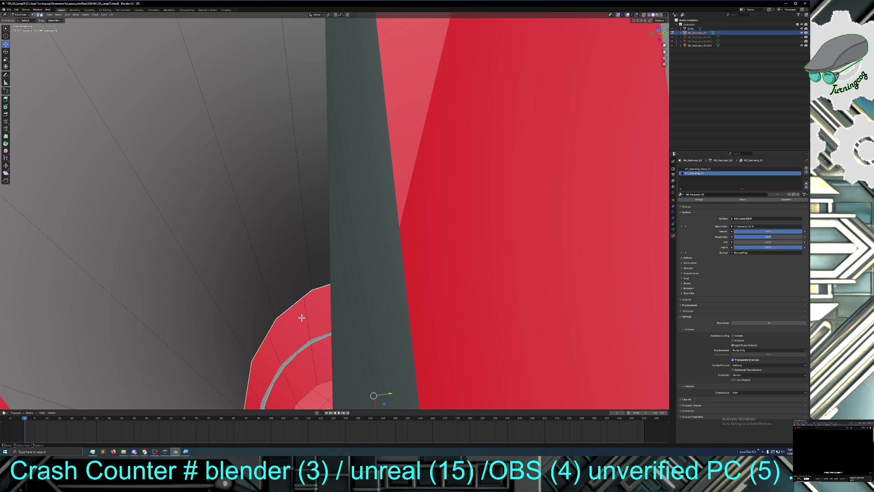
Step: Extrude the boundary loop in place and scale it inward over the hole
key(e)
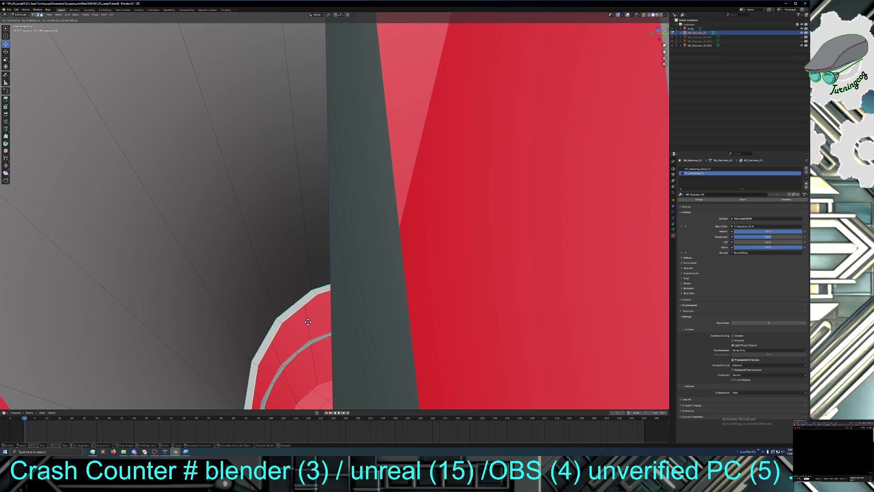
right_click(308, 322)
key(e)
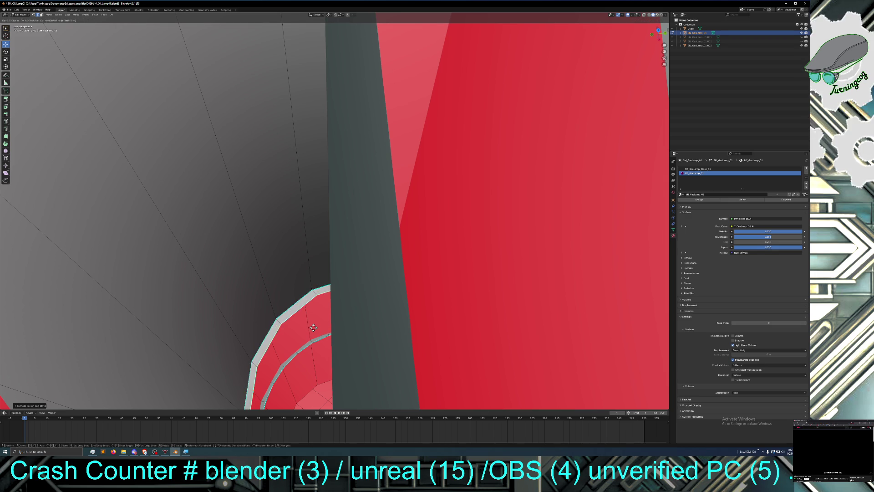
right_click(313, 327)
key(s)
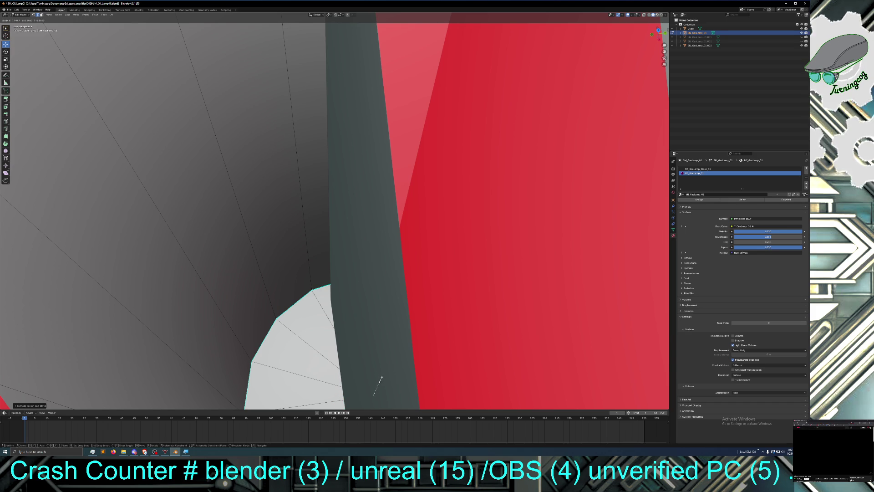
click(381, 379)
mouse_move(381, 378)
middle_down()
mouse_move(370, 326)
mouse_move(369, 389)
mouse_move(337, 363)
mouse_move(339, 349)
mouse_move(279, 380)
mouse_move(285, 387)
middle_up()
scroll(354, 378, down, 3)
scroll(335, 349, down, 5)
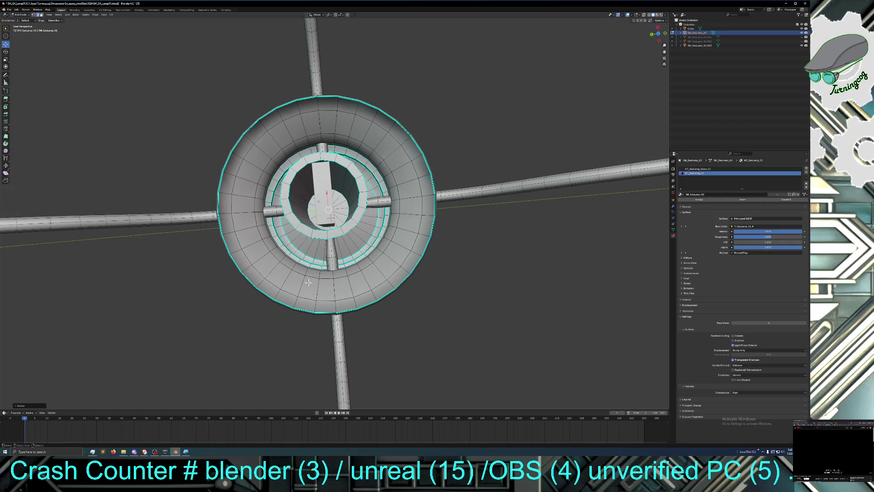
Step: Grid Fill the open ring inside the collar and inspect the new faces
click(96, 14)
mouse_move(105, 17)
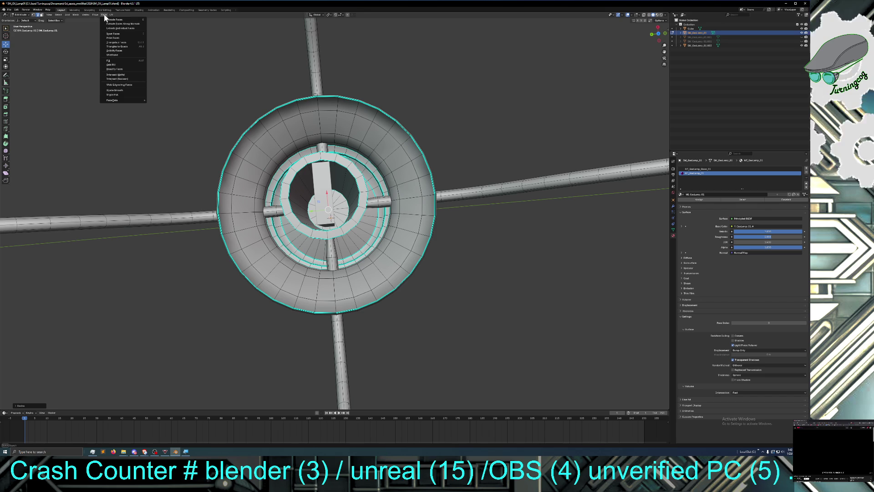
click(116, 64)
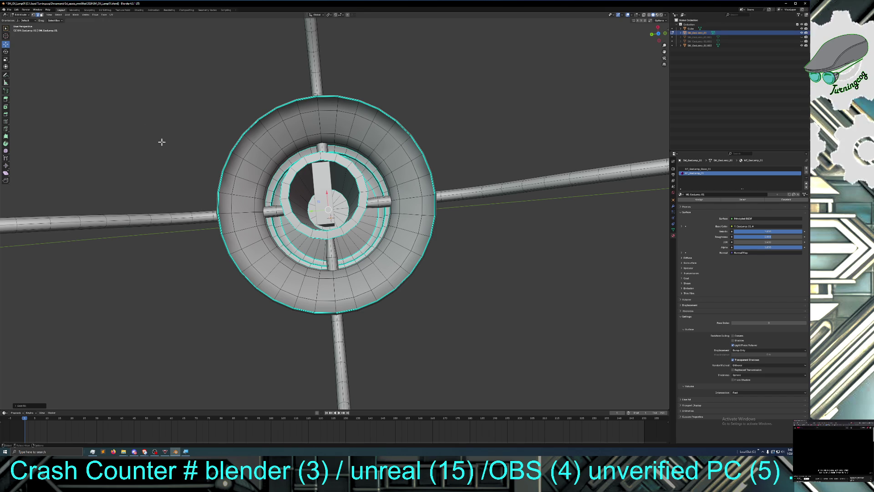
scroll(293, 234, up, 10)
mouse_move(293, 234)
middle_down()
mouse_move(302, 233)
mouse_move(177, 153)
middle_up()
Step: Orbit to a level side view and unhide the dome shade SM_GasLamp_01.001
scroll(302, 228, down, 8)
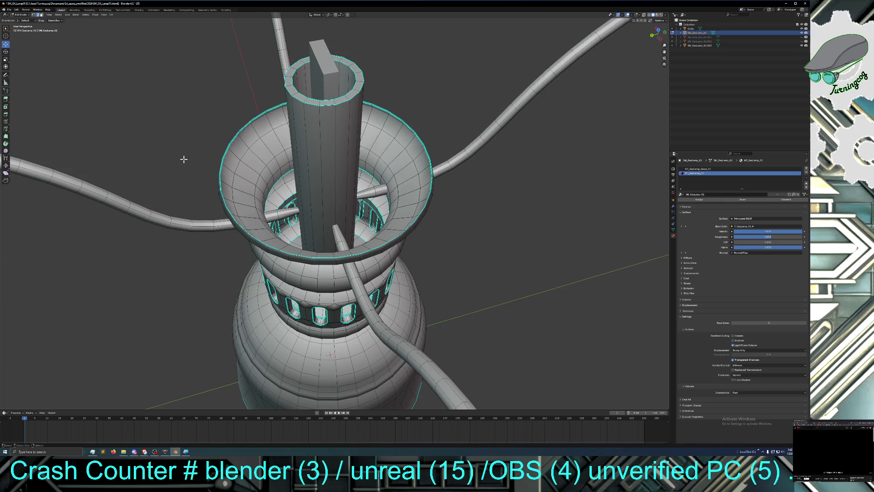
scroll(183, 159, down, 8)
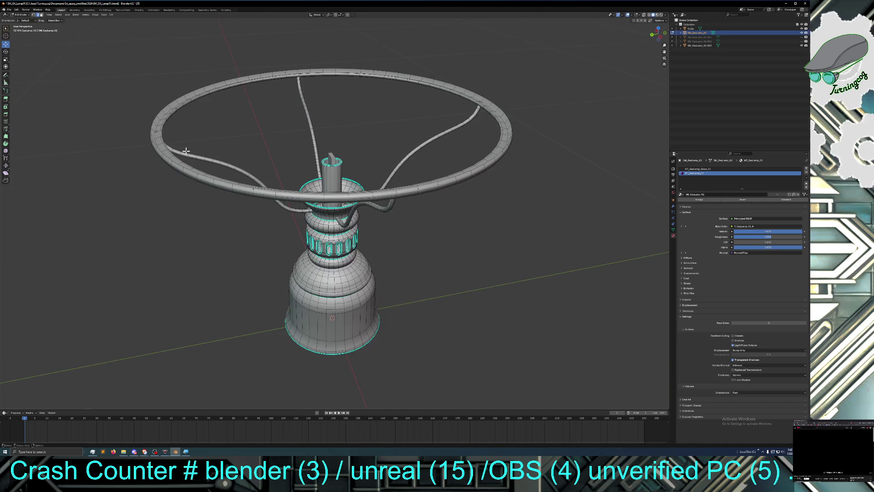
mouse_move(191, 169)
middle_down()
mouse_move(193, 156)
mouse_move(234, 168)
mouse_move(283, 162)
mouse_move(296, 180)
middle_up()
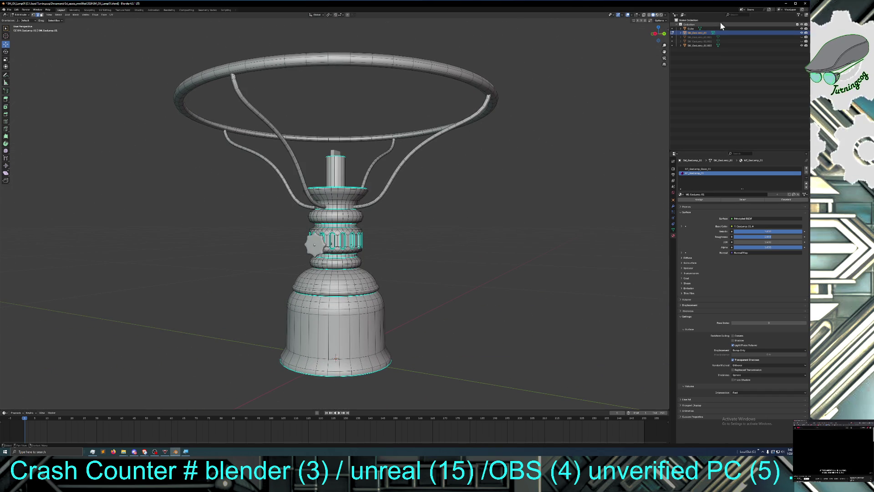
click(802, 37)
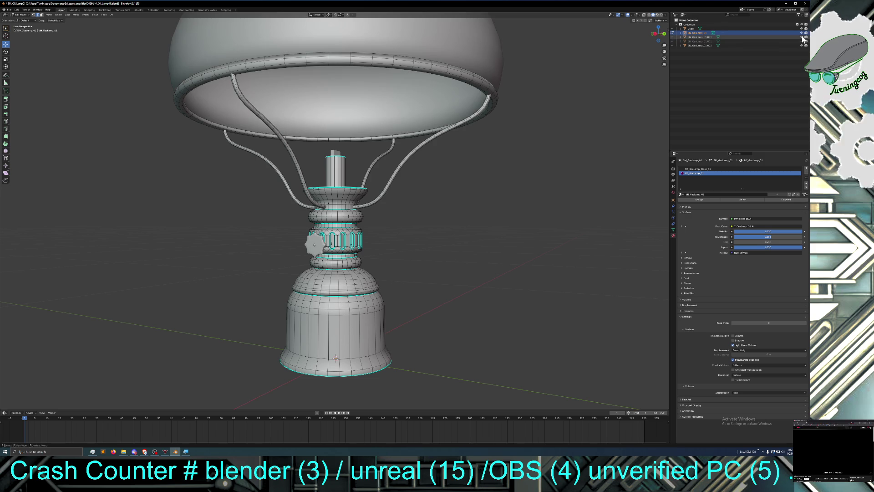
Step: Unhide the chimney SM_GasLamp_01.002 and orbit around the lamp to review it
click(802, 42)
mouse_move(482, 188)
middle_down()
mouse_move(421, 186)
mouse_move(460, 187)
middle_up()
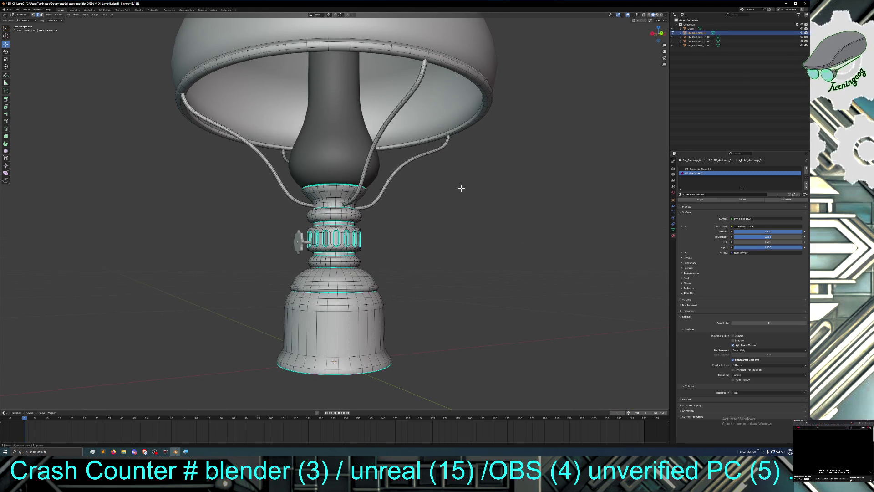
scroll(461, 191, down, 1)
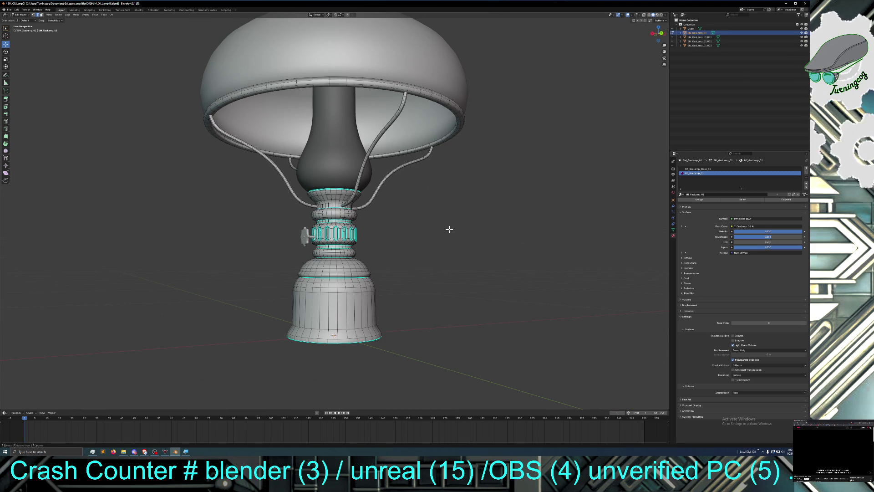
scroll(450, 229, up, 6)
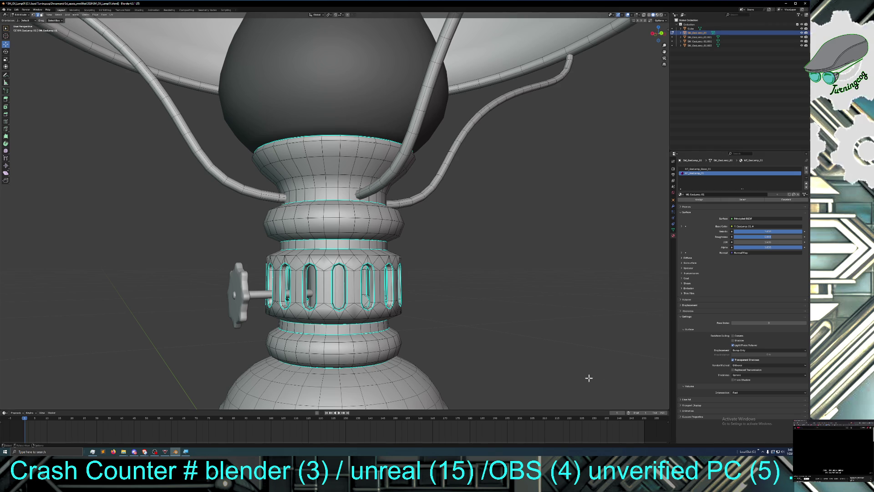
Step: Save the scene as SM_Oil_Lamp01.blend, then review the burner collar and star knob
click(10, 10)
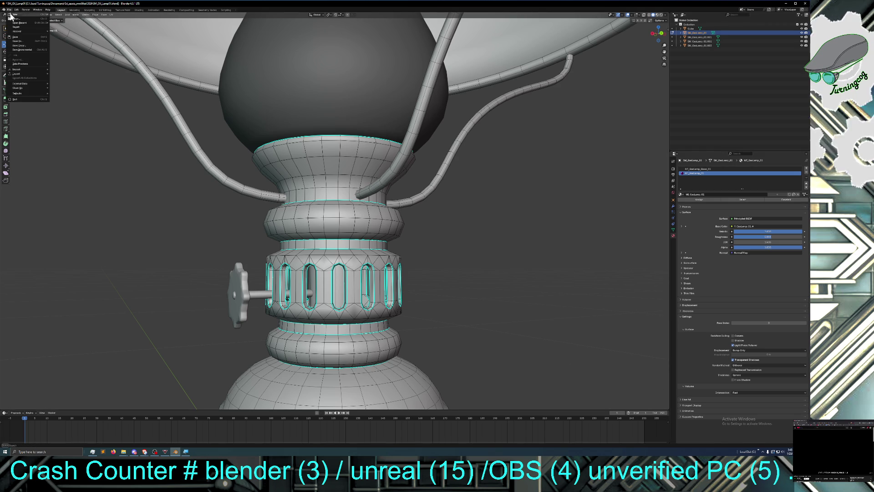
click(14, 37)
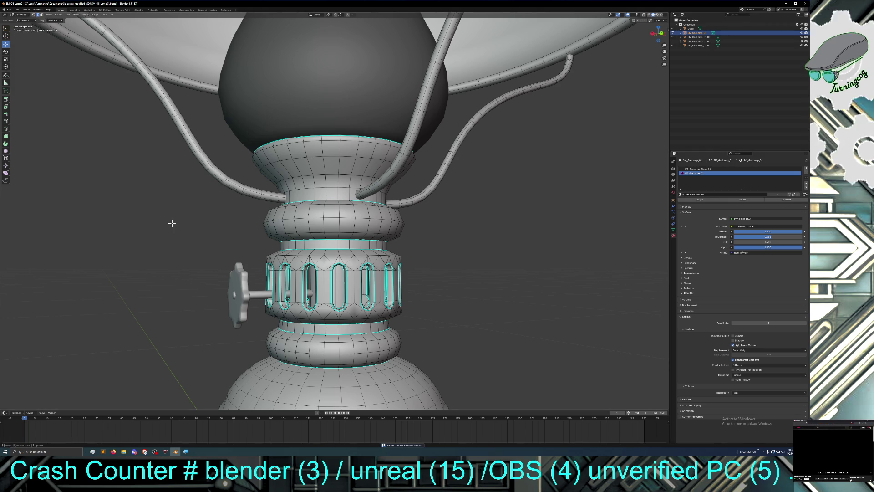
mouse_move(168, 221)
middle_down()
mouse_move(181, 226)
mouse_move(152, 224)
mouse_move(211, 224)
middle_up()
scroll(175, 221, down, 1)
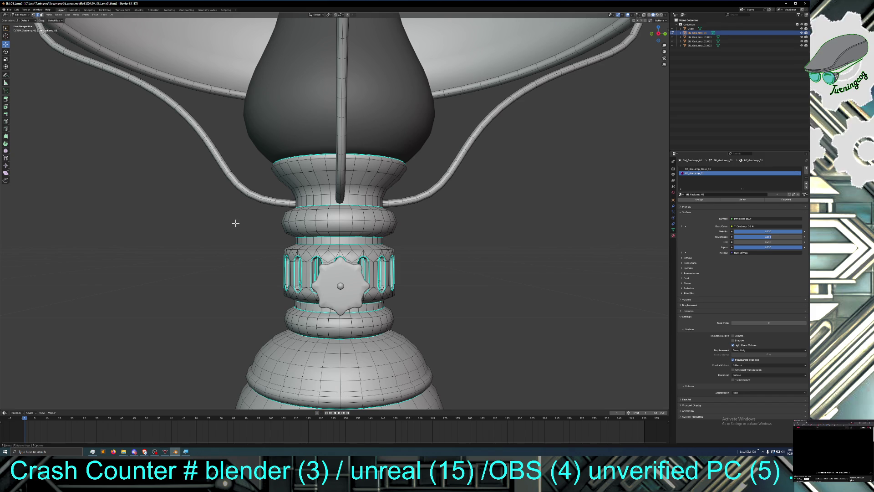
mouse_move(211, 207)
middle_down()
mouse_move(228, 205)
mouse_move(217, 197)
mouse_move(216, 205)
mouse_move(199, 203)
mouse_move(221, 217)
middle_up()
scroll(198, 203, down, 5)
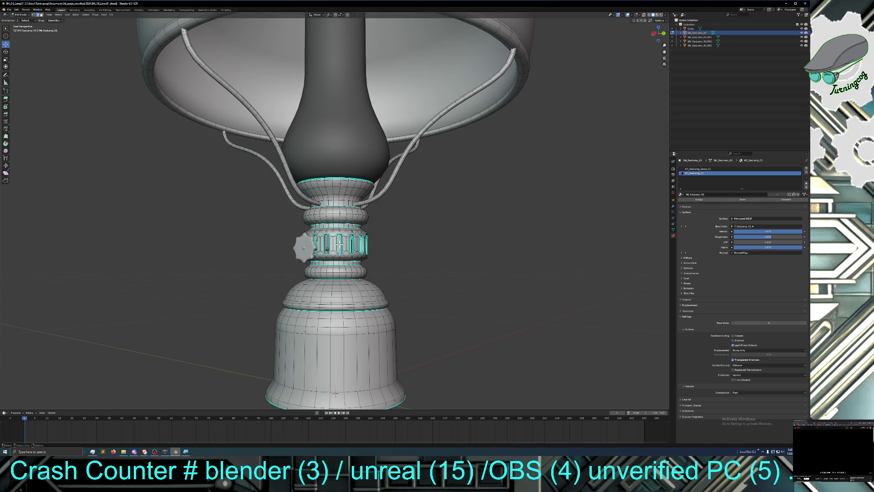
middle_drag(341, 247, 340, 197)
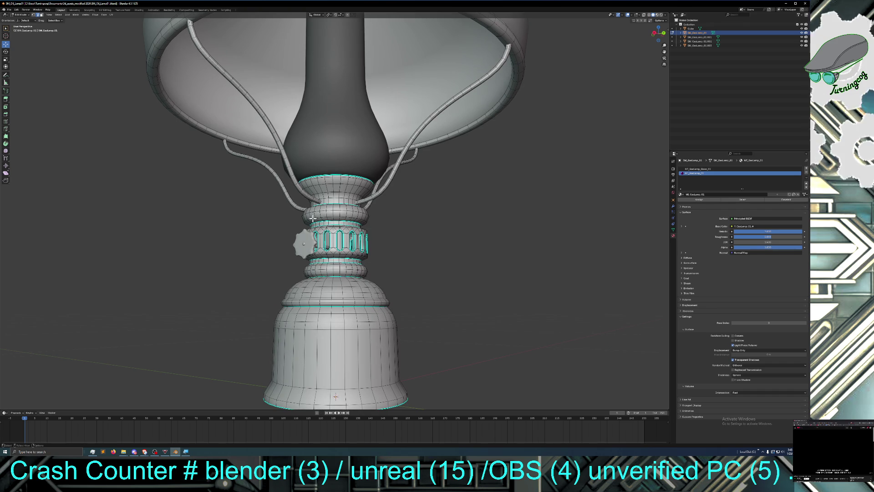
Step: Make sure the base, Cube and knob are visible, then hide the chimney SM_GasLamp_01.002
click(803, 33)
click(804, 34)
click(804, 33)
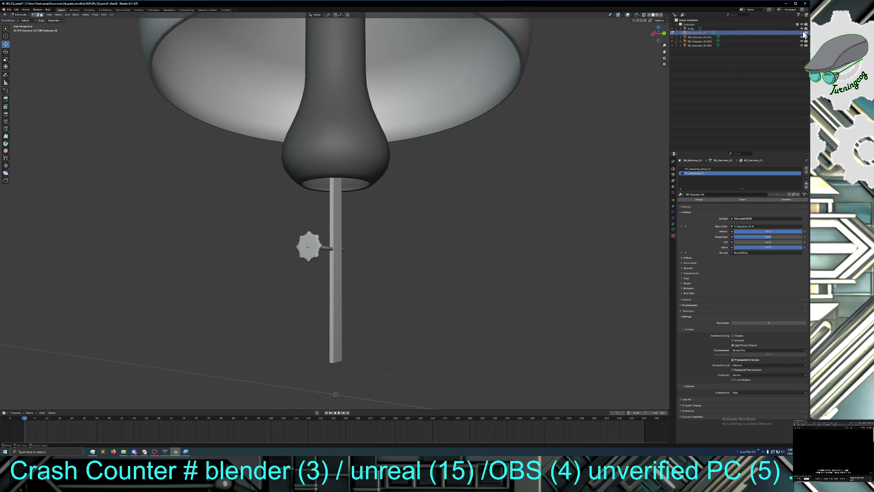
click(804, 33)
click(802, 29)
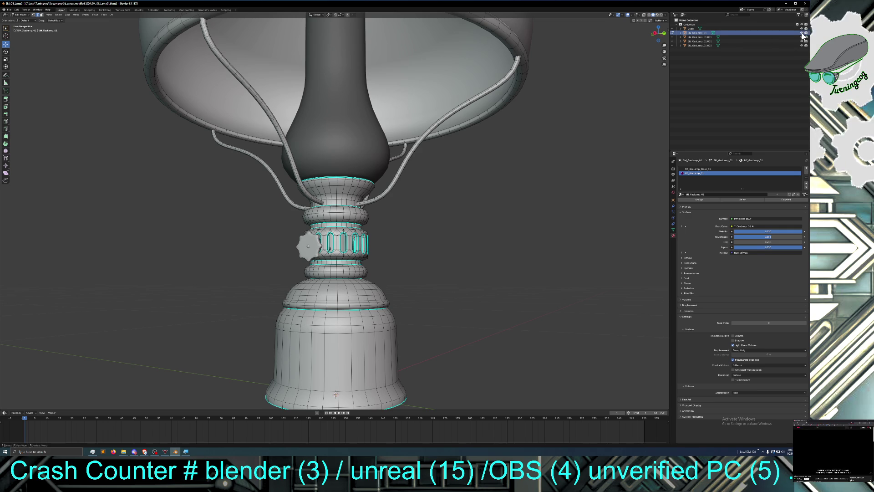
click(802, 46)
click(801, 45)
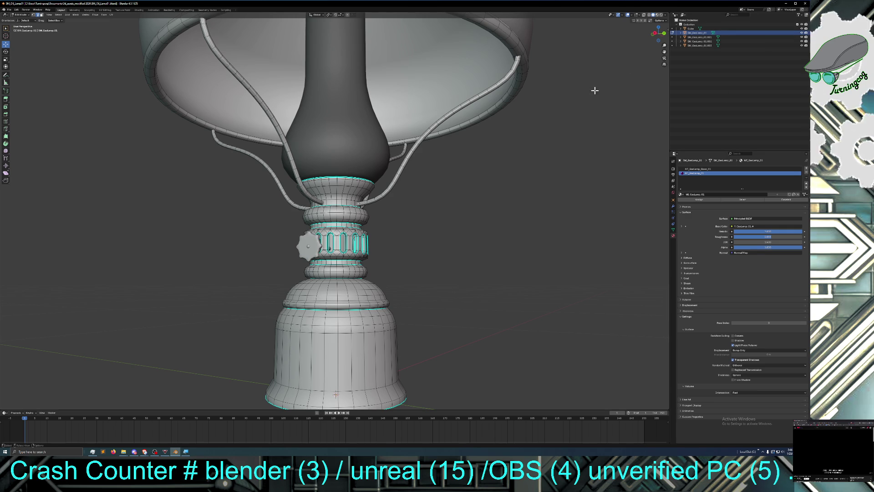
click(802, 41)
Step: Unhide the chimney SM_GasLamp_01.002 and look up at the lamp from below
mouse_move(469, 178)
middle_down()
mouse_move(482, 192)
mouse_move(527, 151)
middle_up()
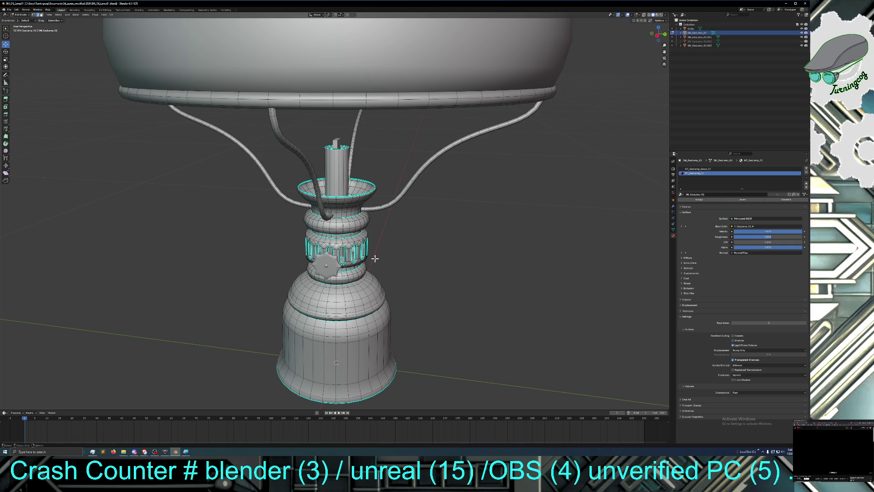
click(801, 42)
mouse_move(396, 183)
middle_down()
mouse_move(400, 171)
mouse_move(457, 196)
mouse_move(498, 164)
mouse_move(470, 195)
middle_up()
scroll(405, 174, down, 4)
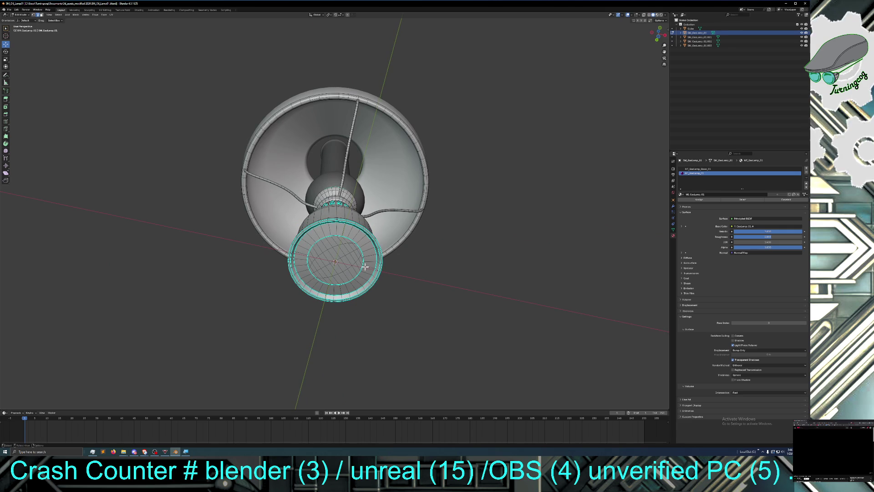
mouse_move(384, 268)
middle_down()
mouse_move(402, 291)
mouse_move(417, 287)
mouse_move(433, 299)
mouse_move(435, 281)
mouse_move(444, 295)
mouse_move(469, 294)
middle_up()
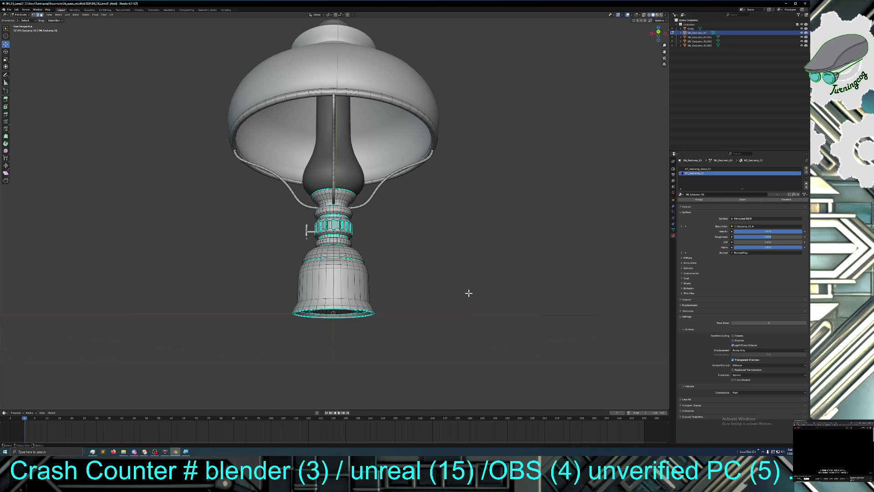
Step: Inspect the shade's underside and rim and the star knob from several angles
mouse_move(469, 293)
middle_down()
mouse_move(548, 302)
mouse_move(543, 262)
middle_up()
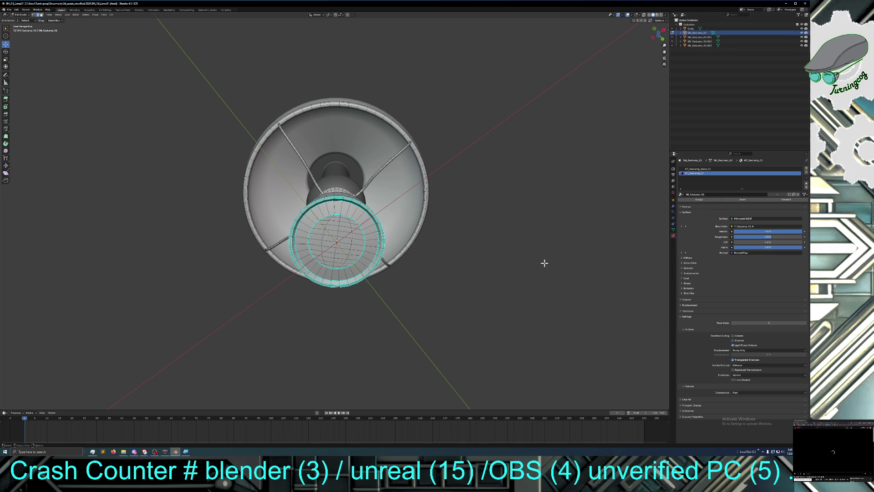
mouse_move(496, 237)
middle_down()
mouse_move(497, 268)
mouse_move(470, 267)
mouse_move(483, 256)
mouse_move(479, 279)
middle_up()
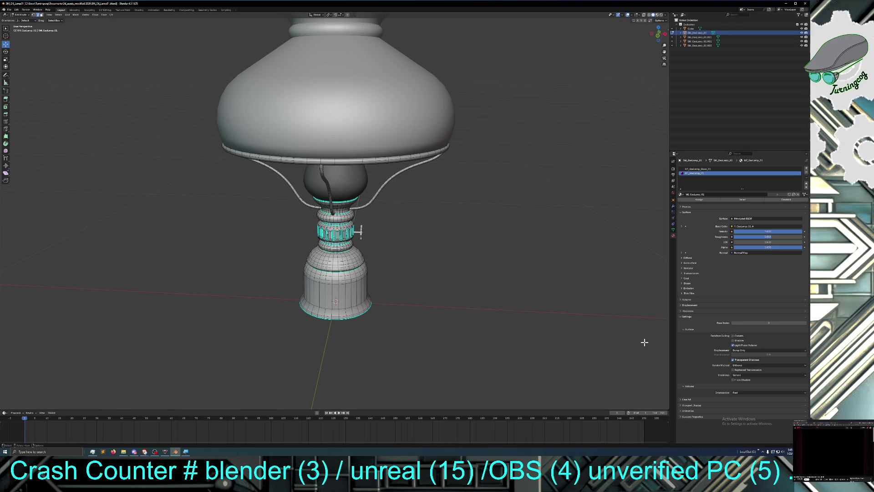
scroll(571, 336, down, 1)
mouse_move(572, 335)
middle_down()
mouse_move(521, 322)
mouse_move(569, 326)
middle_up()
scroll(501, 316, up, 2)
scroll(474, 311, up, 3)
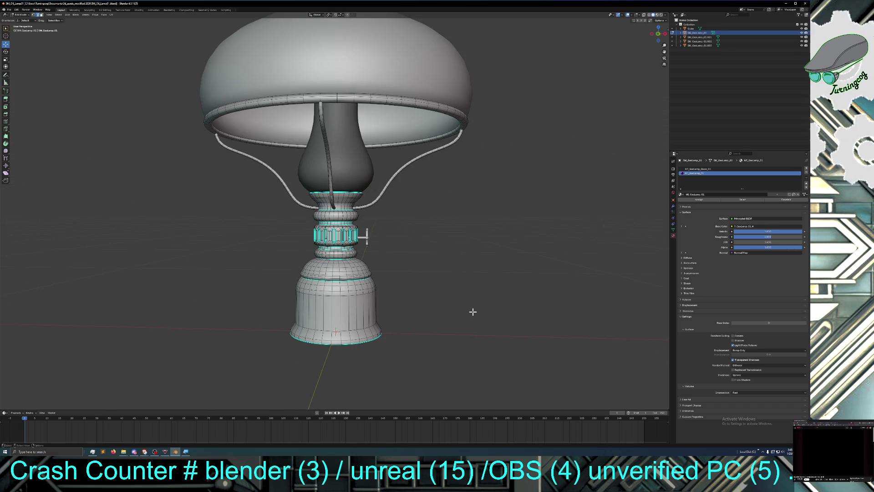
middle_drag(475, 313, 472, 312)
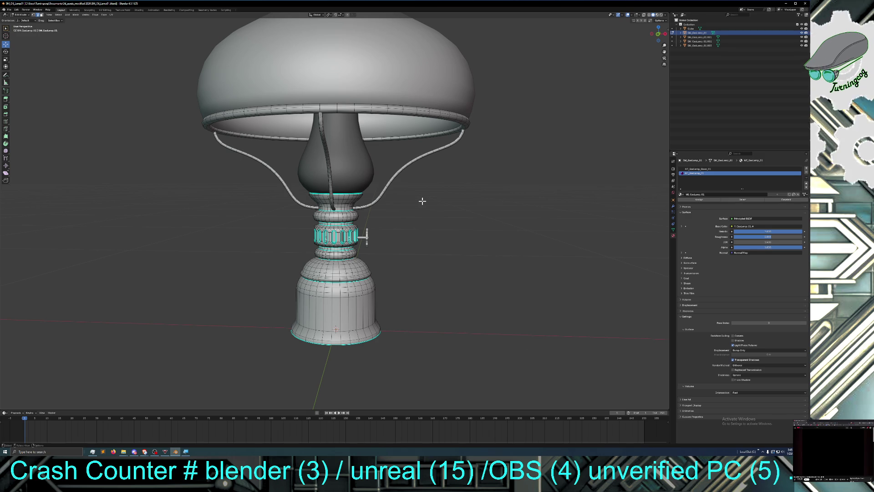
middle_drag(437, 216, 420, 213)
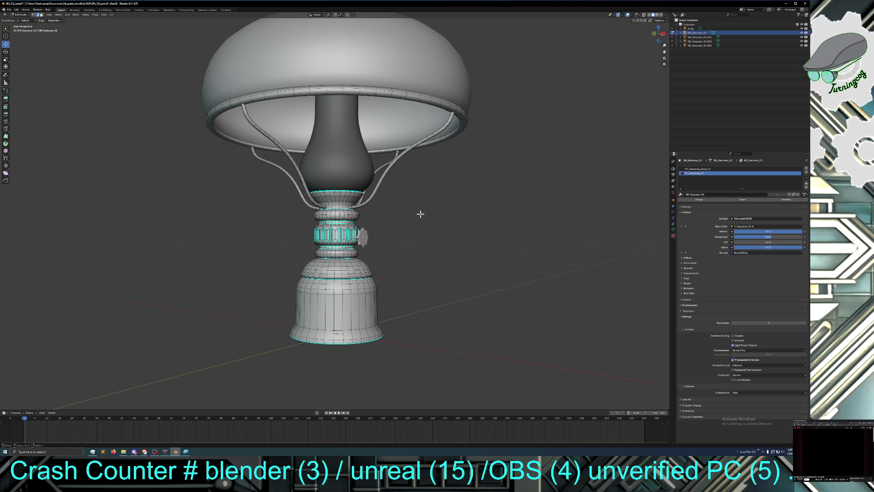
scroll(449, 245, up, 4)
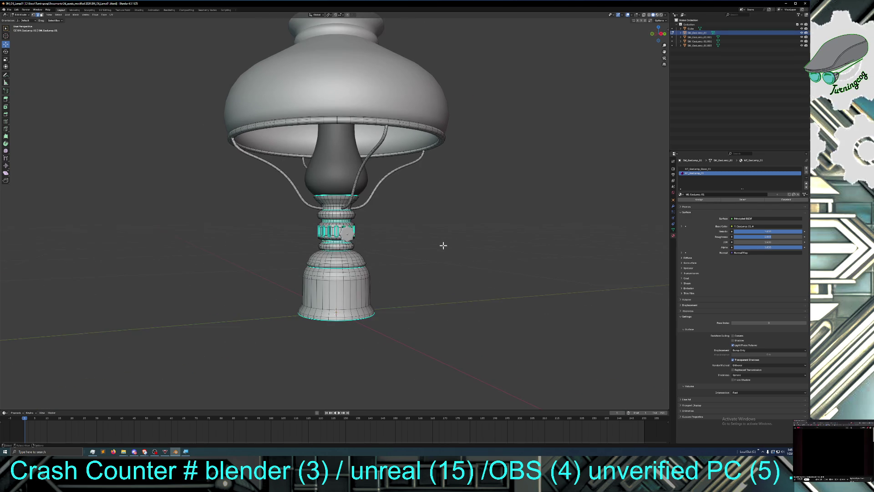
middle_drag(447, 247, 461, 250)
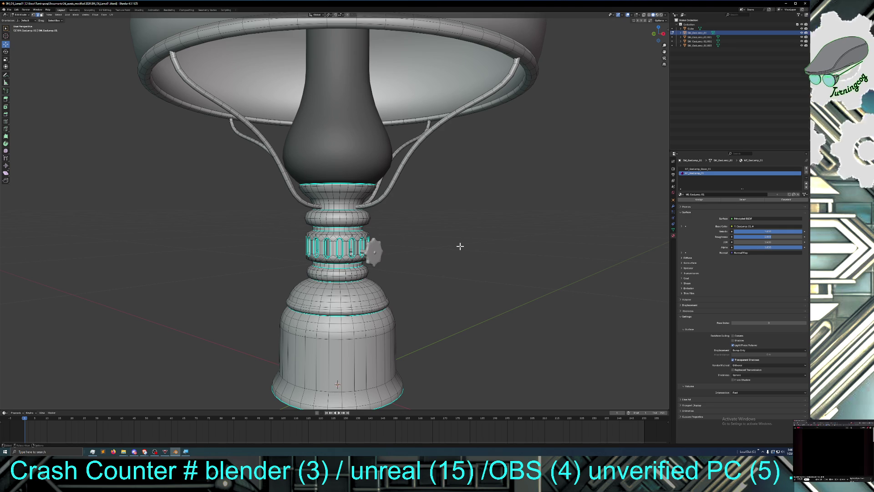
middle_drag(426, 236, 441, 232)
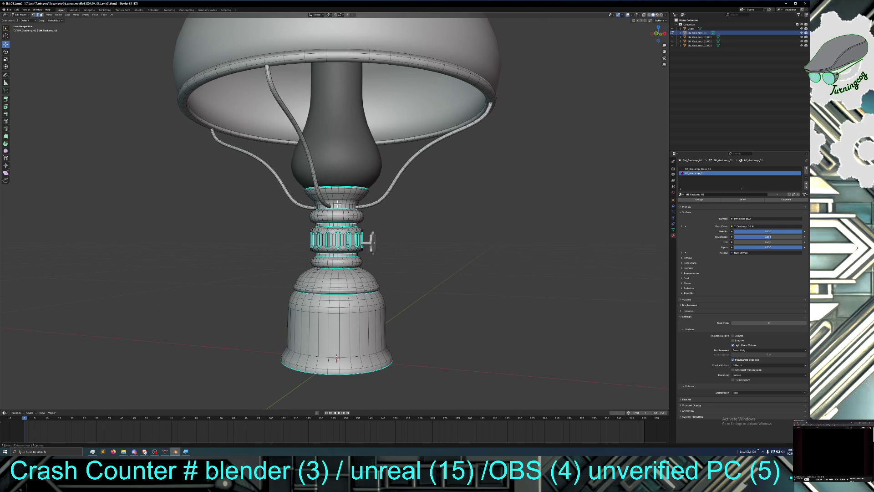
key(KP_6)
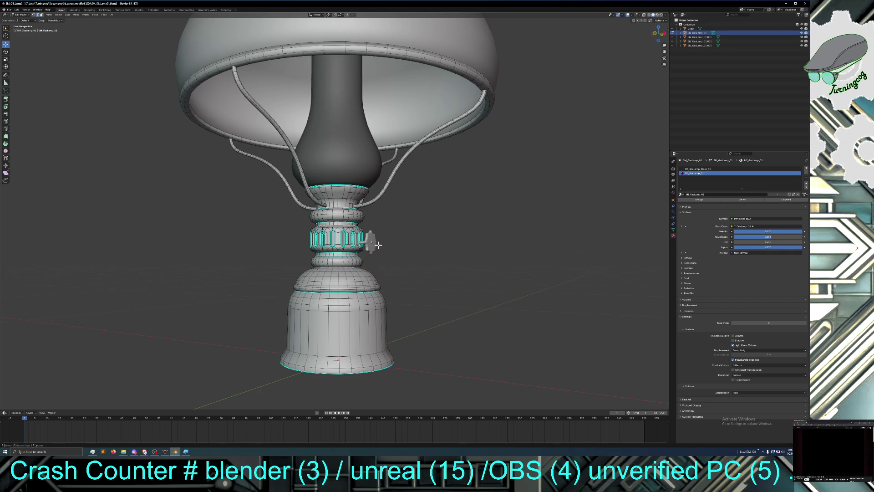
key(KP_6)
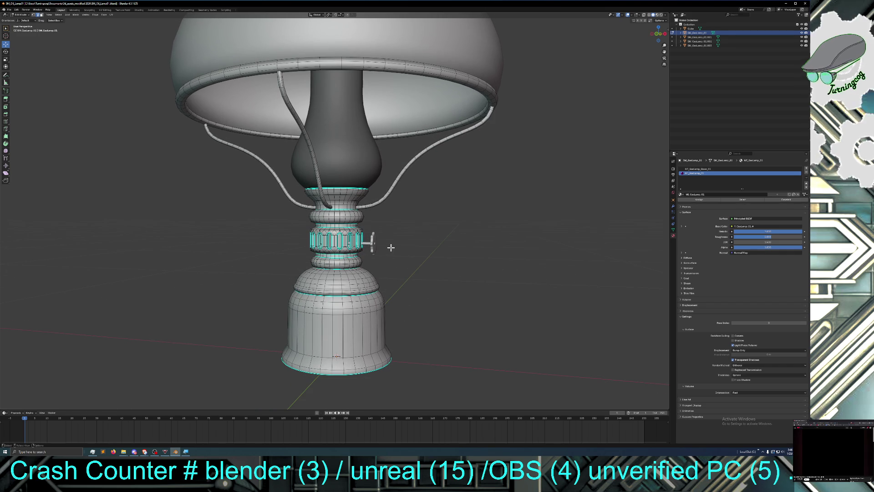
key(KP_6)
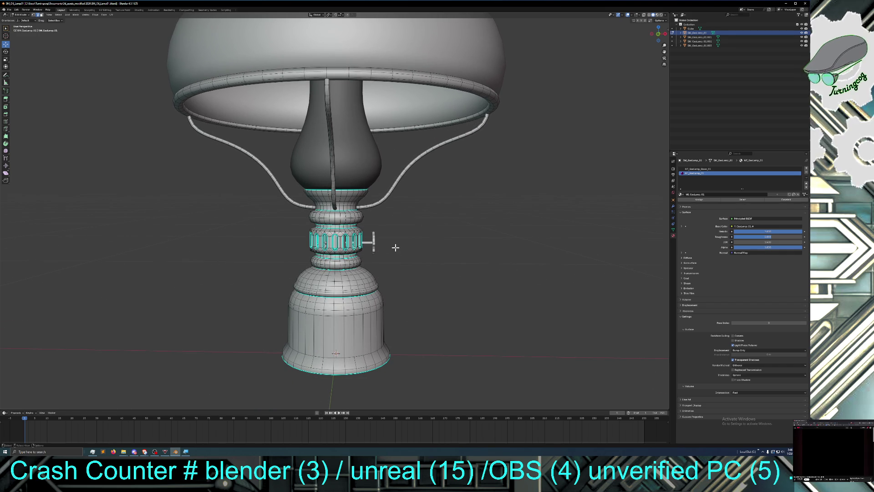
key(KP_6)
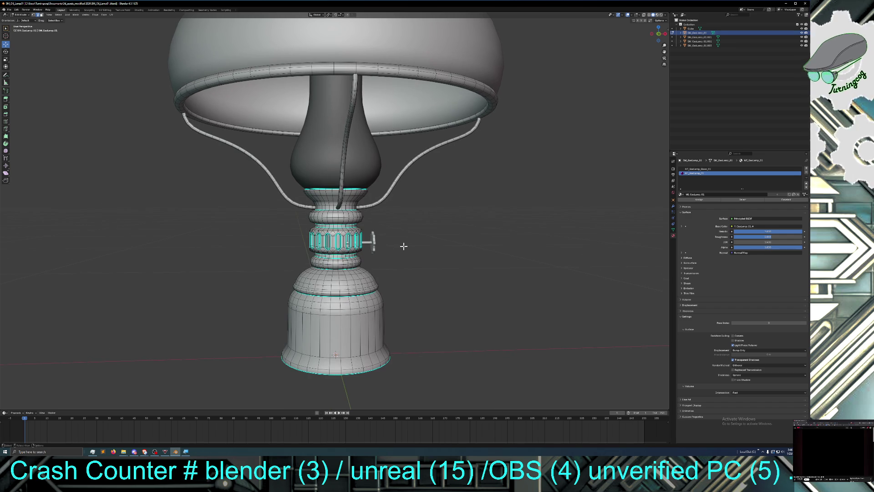
key(KP_6)
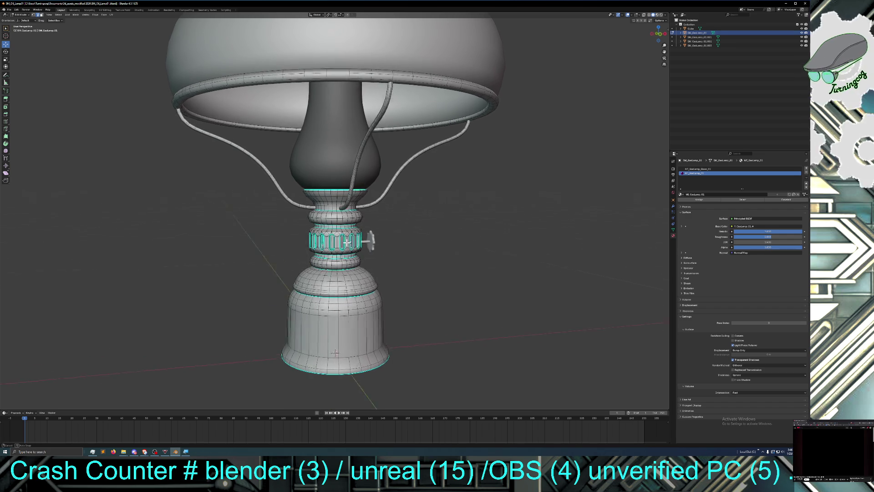
key(KP_6)
key(KP_6)
key(KP_6)
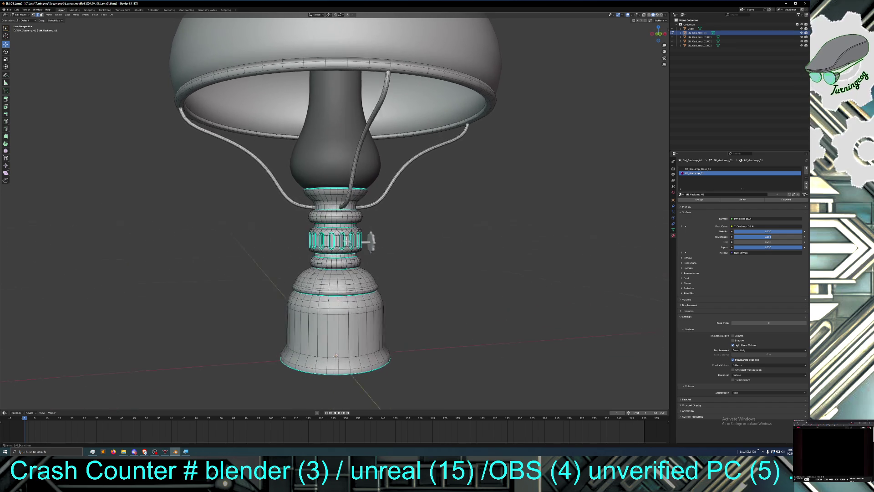
key(KP_2)
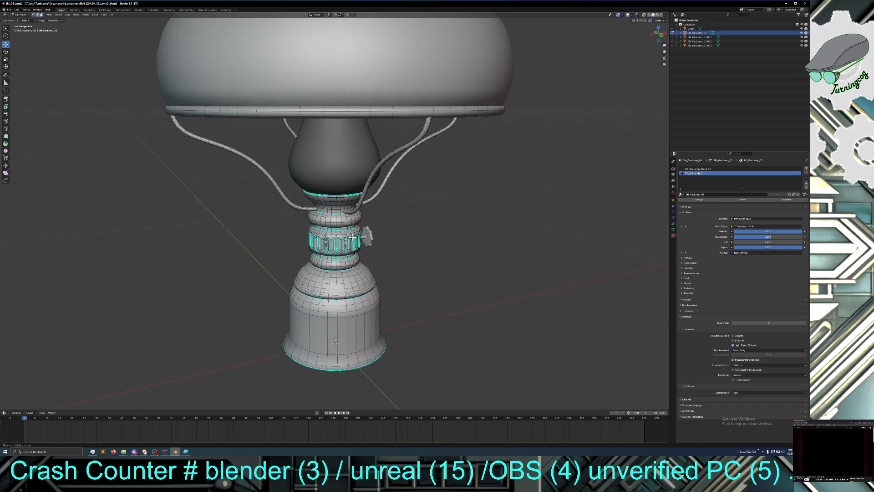
key(KP_8)
middle_drag(347, 232, 339, 196)
mouse_move(319, 252)
middle_down()
mouse_move(329, 296)
mouse_move(322, 300)
middle_up()
scroll(322, 300, down, 3)
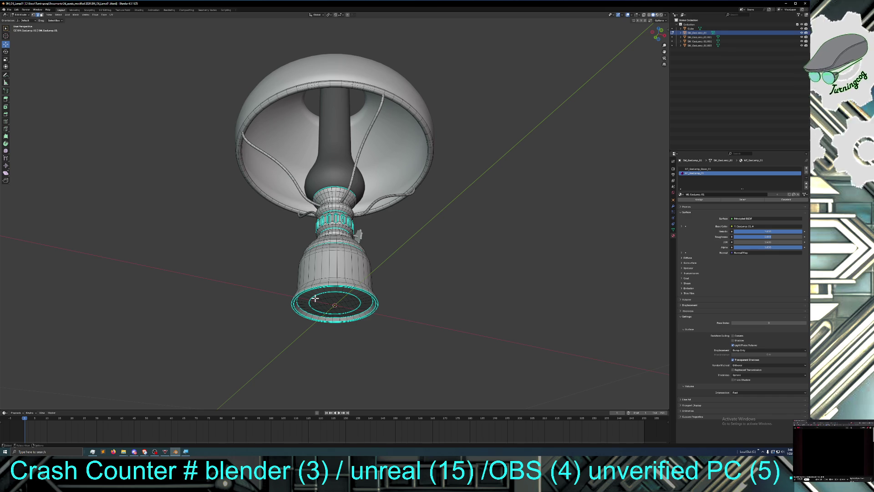
mouse_move(382, 300)
middle_down()
mouse_move(391, 308)
mouse_move(377, 291)
middle_up()
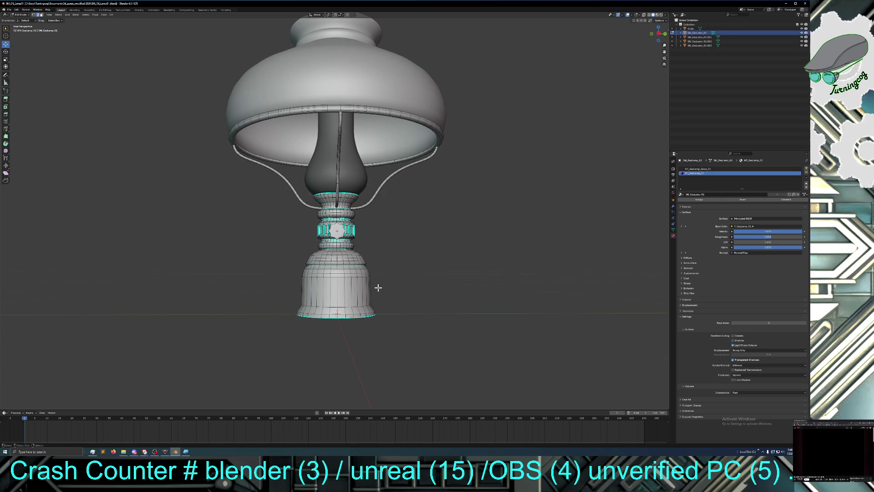
middle_drag(436, 259, 459, 258)
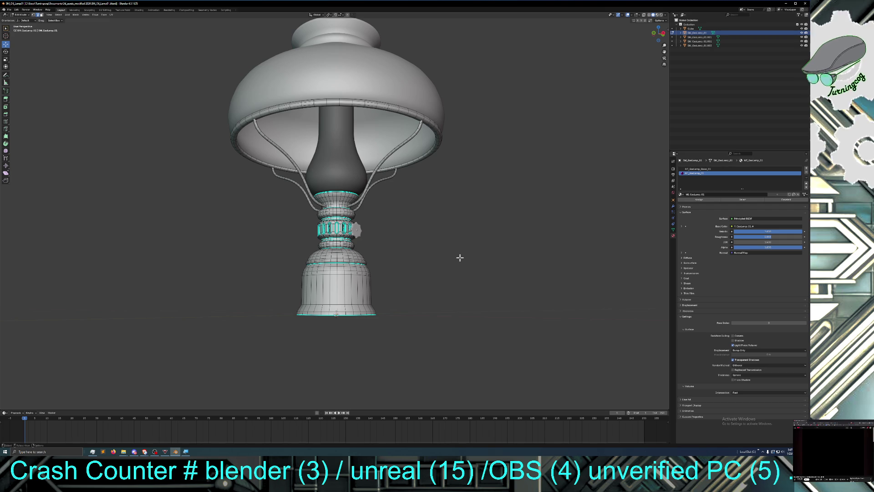
mouse_move(426, 225)
middle_down()
mouse_move(415, 223)
mouse_move(434, 227)
middle_up()
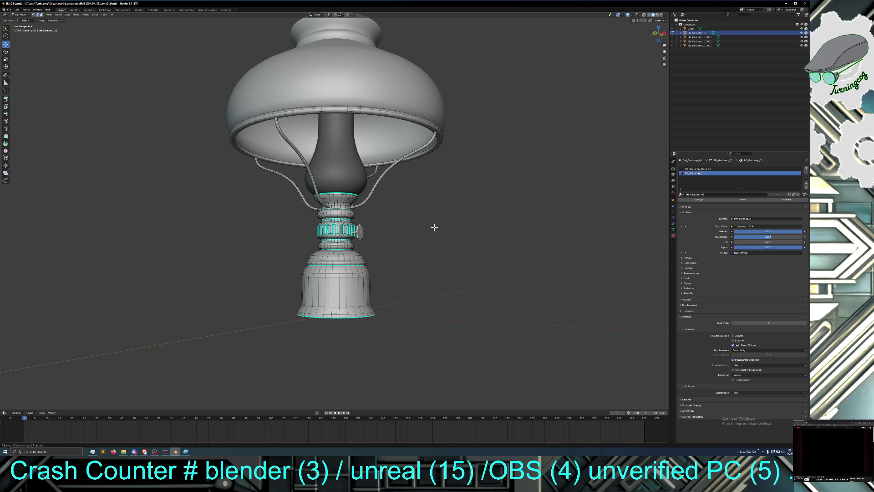
middle_drag(434, 228, 396, 228)
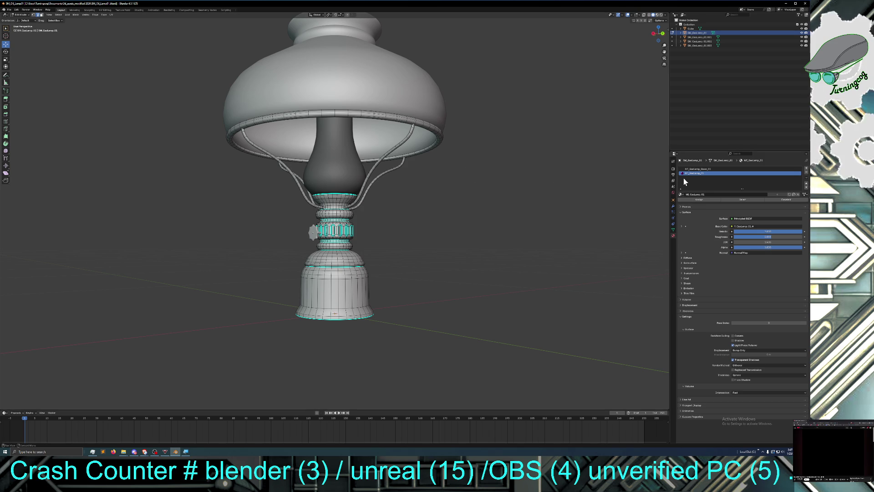
middle_drag(454, 185, 474, 189)
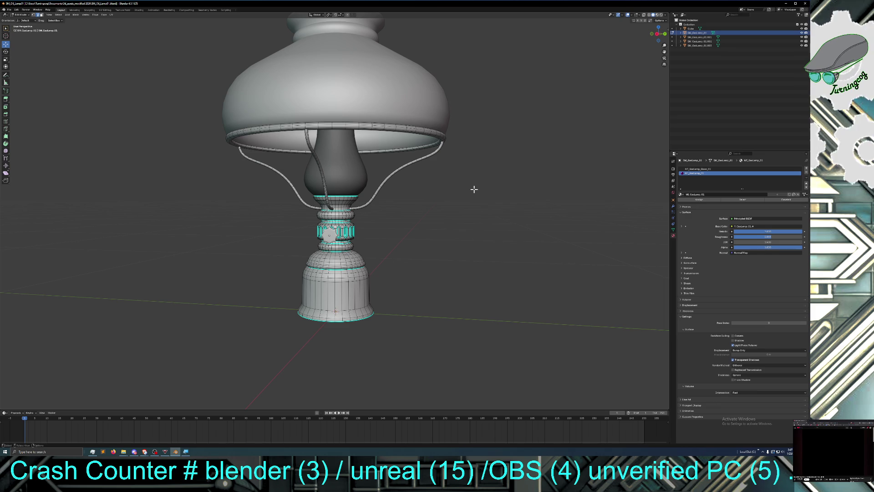
mouse_move(453, 228)
middle_down()
mouse_move(406, 230)
mouse_move(449, 225)
mouse_move(415, 223)
mouse_move(494, 227)
middle_up()
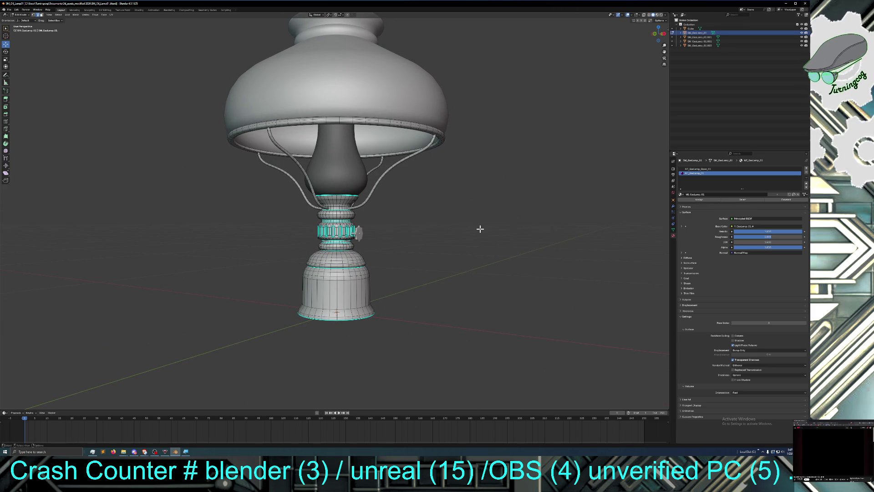
mouse_move(480, 229)
middle_down()
mouse_move(470, 228)
mouse_move(490, 229)
mouse_move(468, 245)
middle_up()
scroll(483, 242, up, 2)
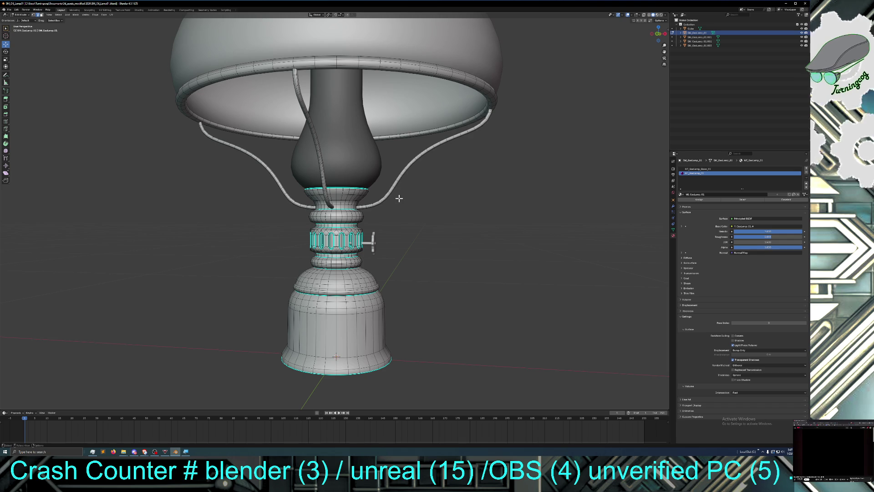
mouse_move(421, 211)
middle_down()
mouse_move(435, 225)
mouse_move(365, 224)
middle_up()
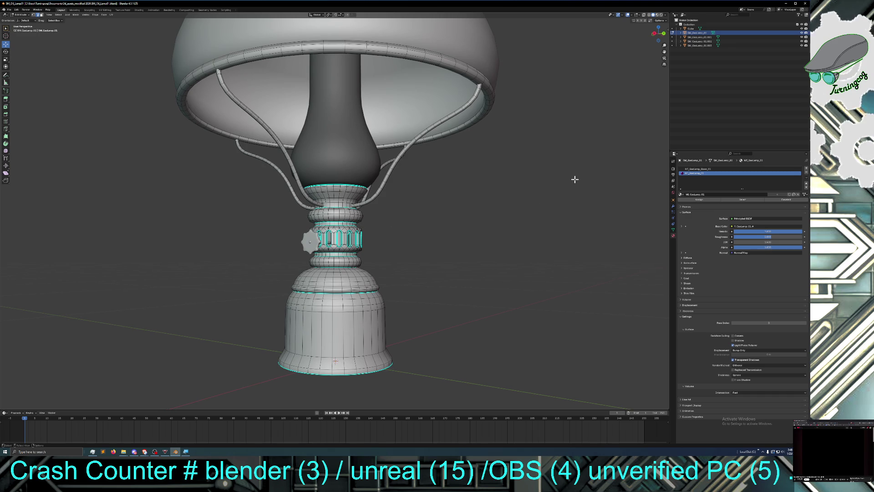
click(802, 33)
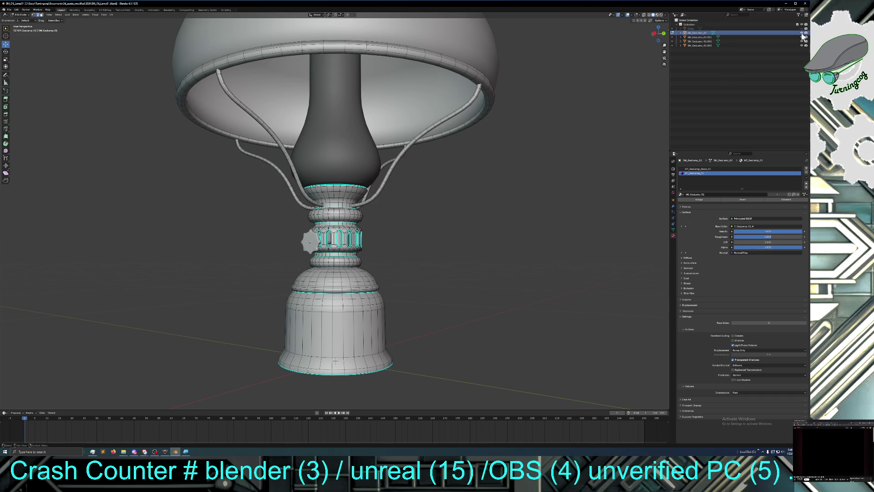
Step: Hide the dome shade and chimney, then reveal each again to inspect them
click(802, 37)
click(802, 40)
click(802, 45)
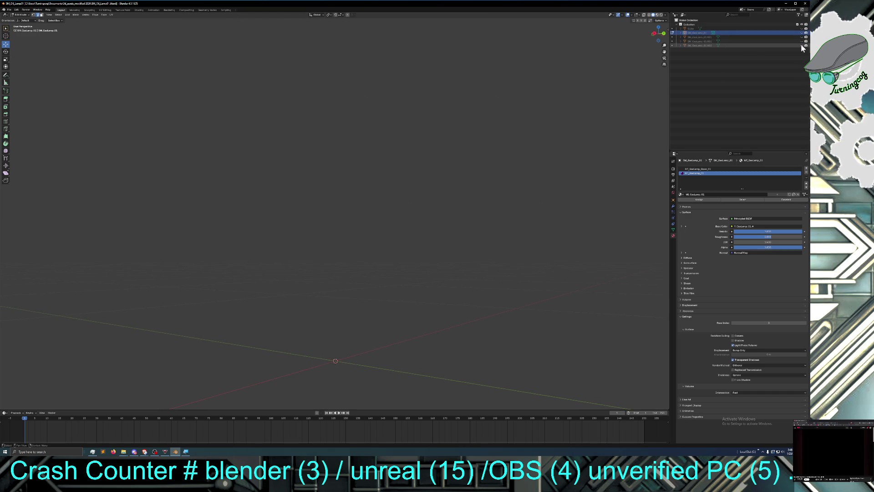
click(802, 45)
mouse_move(471, 154)
middle_down()
mouse_move(512, 176)
mouse_move(363, 178)
mouse_move(390, 169)
middle_up()
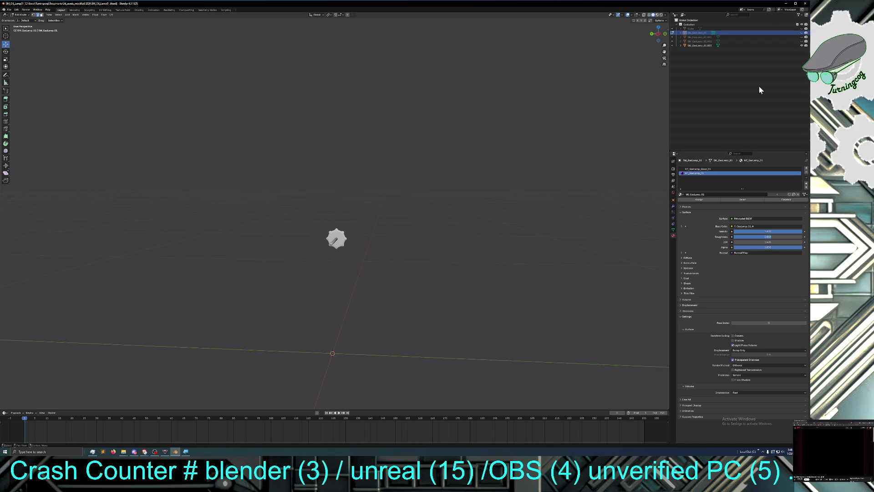
click(801, 41)
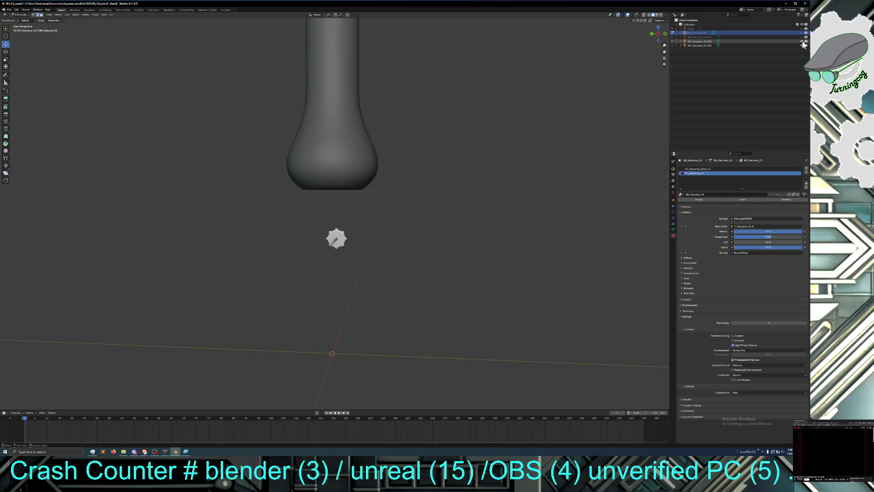
mouse_move(441, 175)
middle_down()
mouse_move(464, 140)
mouse_move(482, 182)
mouse_move(478, 220)
mouse_move(486, 189)
mouse_move(483, 224)
mouse_move(496, 170)
middle_up()
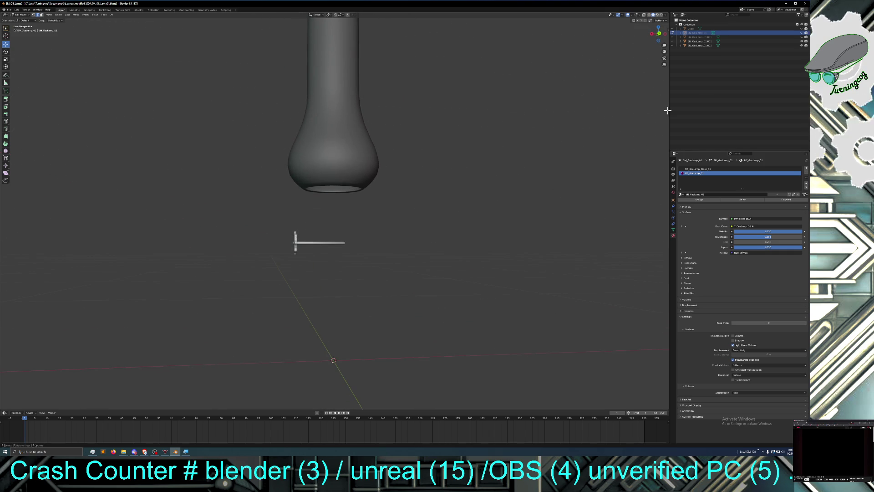
click(801, 37)
mouse_move(491, 194)
middle_down()
mouse_move(502, 189)
mouse_move(496, 168)
middle_up()
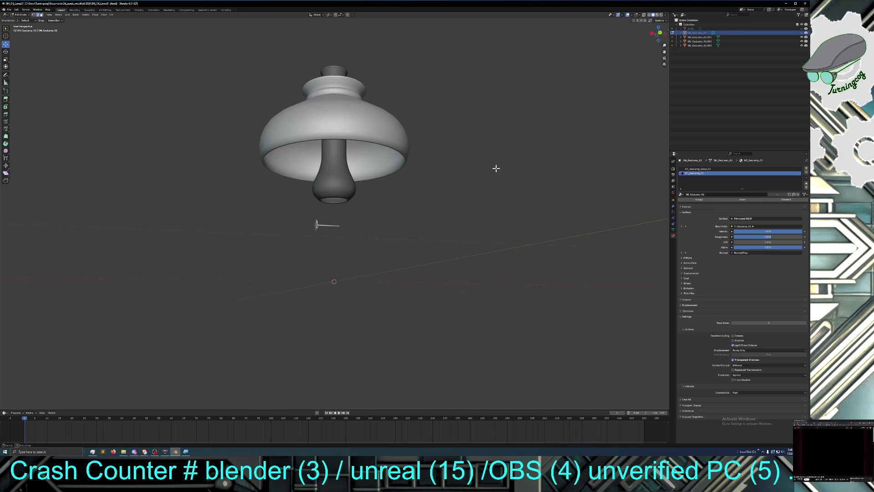
Step: Show the lamp base, and hide the pole, dome shade, chimney and remaining glass piece
click(802, 29)
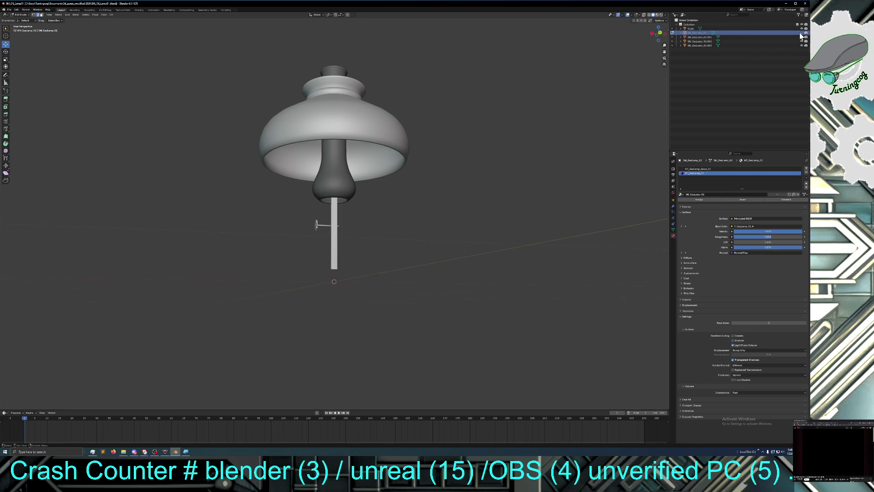
click(801, 33)
click(802, 29)
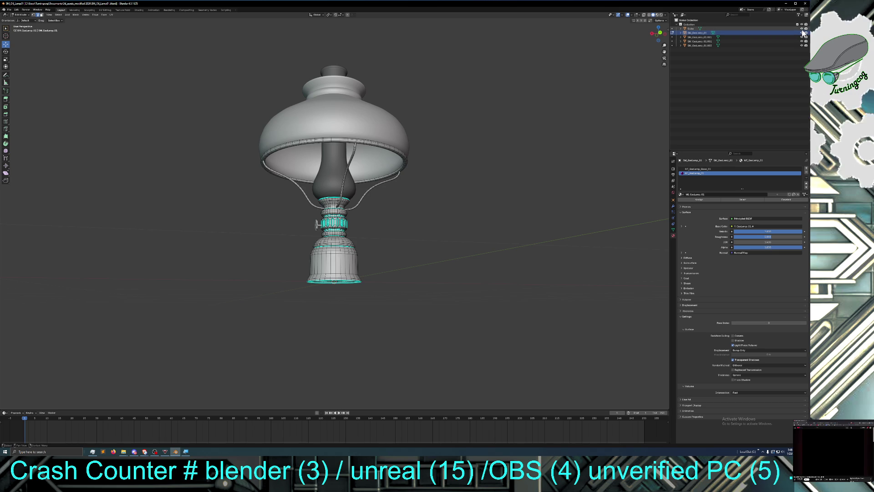
click(802, 37)
click(802, 41)
click(802, 45)
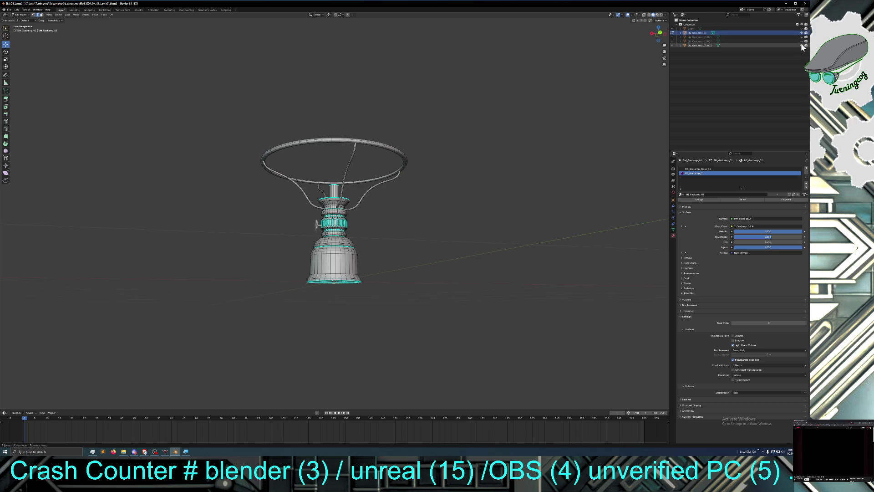
mouse_move(410, 198)
middle_down()
mouse_move(425, 234)
mouse_move(367, 223)
mouse_move(351, 209)
mouse_move(357, 225)
mouse_move(335, 181)
middle_up()
Step: Zoom in on the wire frame and select a wire arm's end point on the shade ring
scroll(426, 232, up, 7)
scroll(335, 181, down, 3)
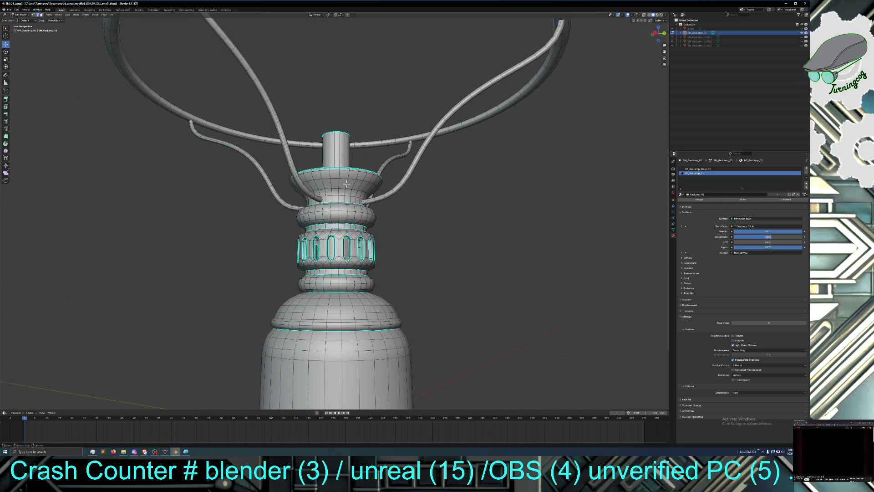
scroll(349, 187, down, 2)
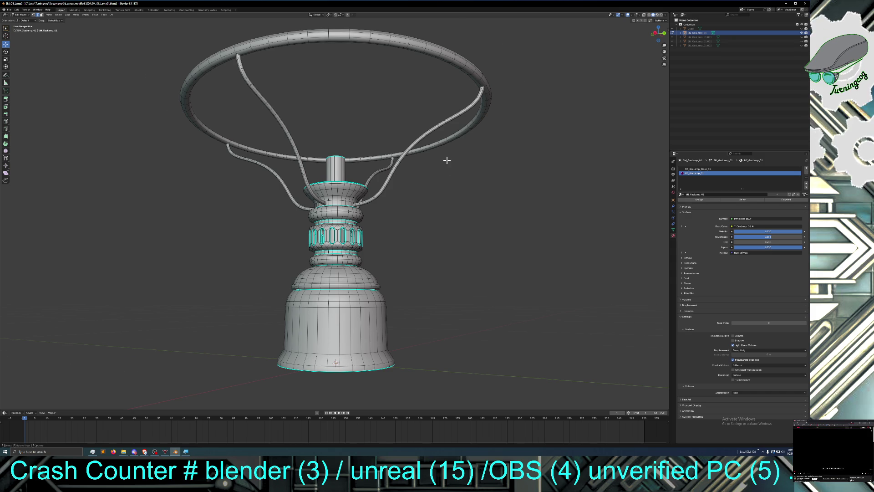
scroll(444, 153, up, 2)
middle_drag(456, 174, 465, 177)
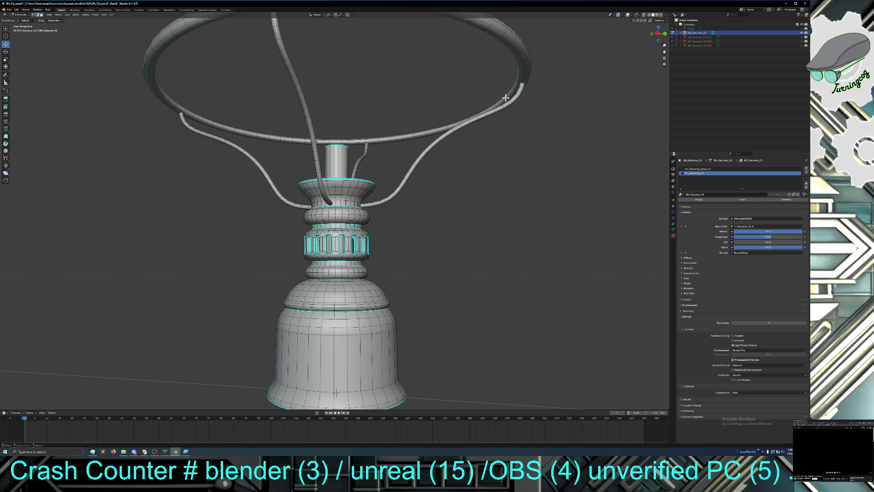
drag(499, 78, 501, 112)
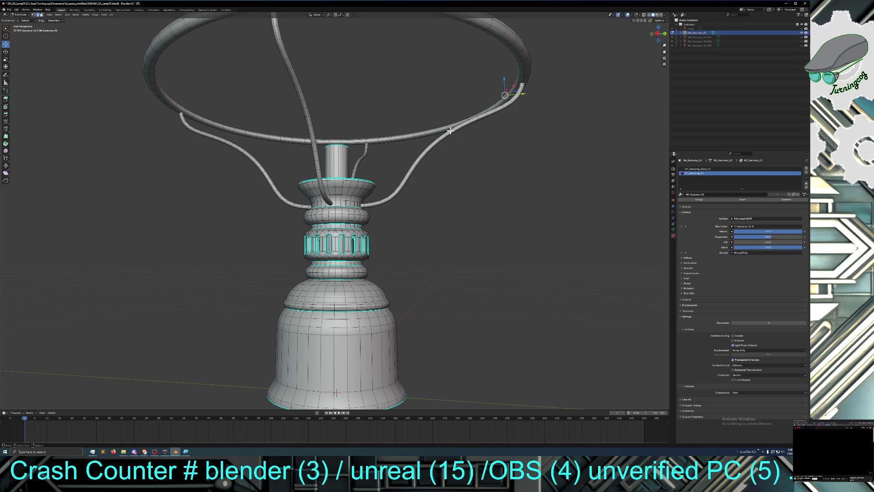
middle_drag(511, 150, 520, 174)
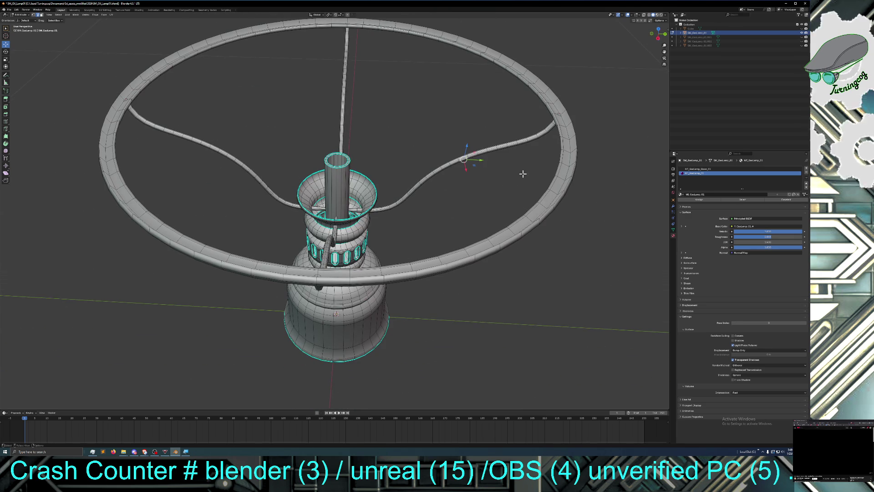
click(567, 170)
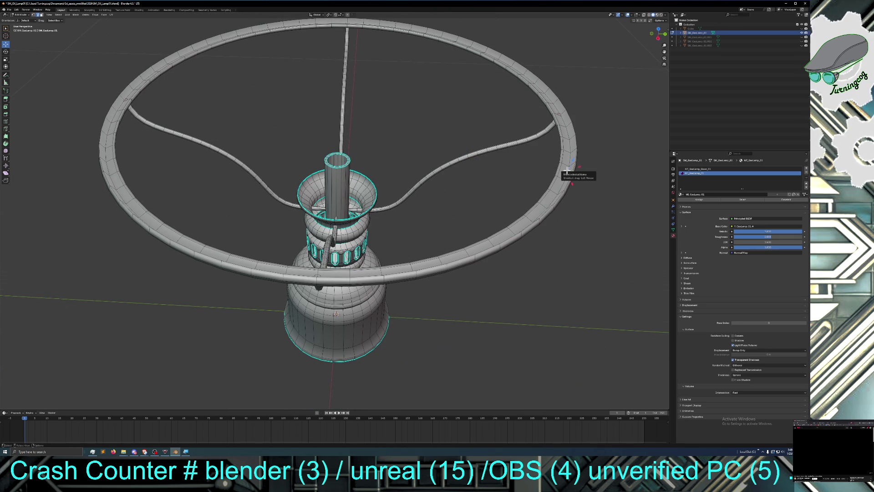
alt+click(567, 170)
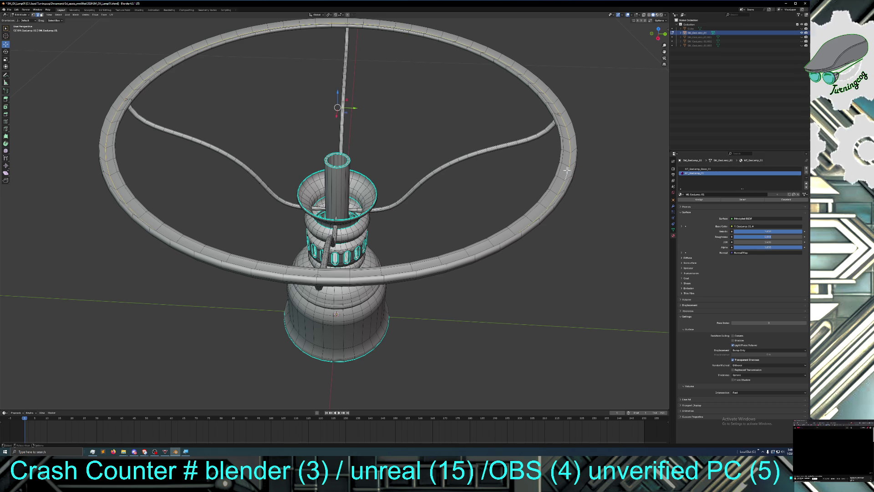
key(ctrl+KP_Add)
key(ctrl+KP_Add)
key(ctrl+KP_Add)
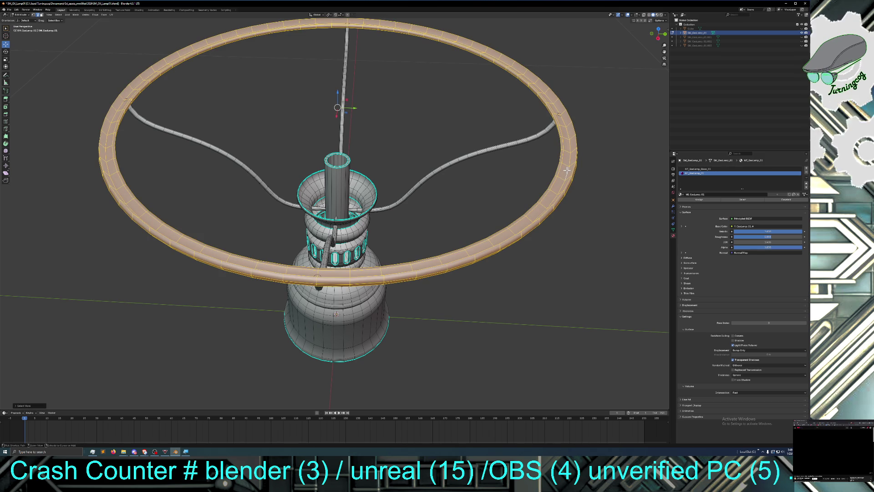
scroll(527, 180, down, 2)
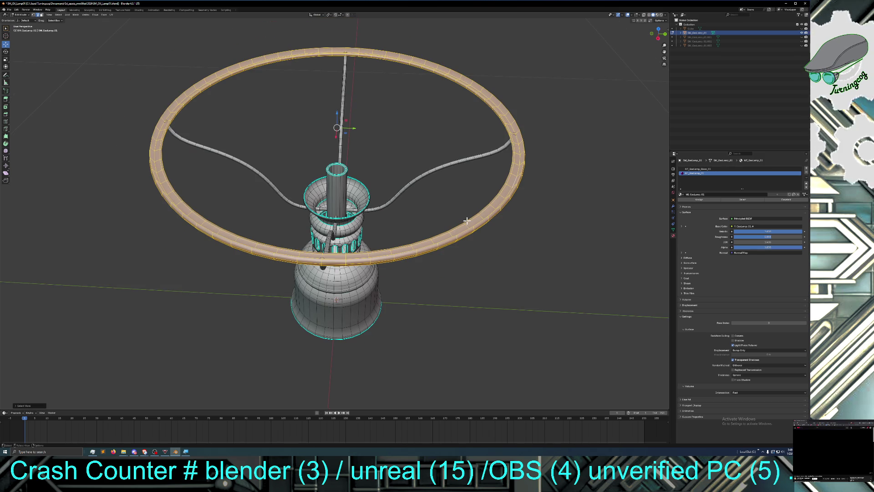
middle_drag(463, 234, 469, 206)
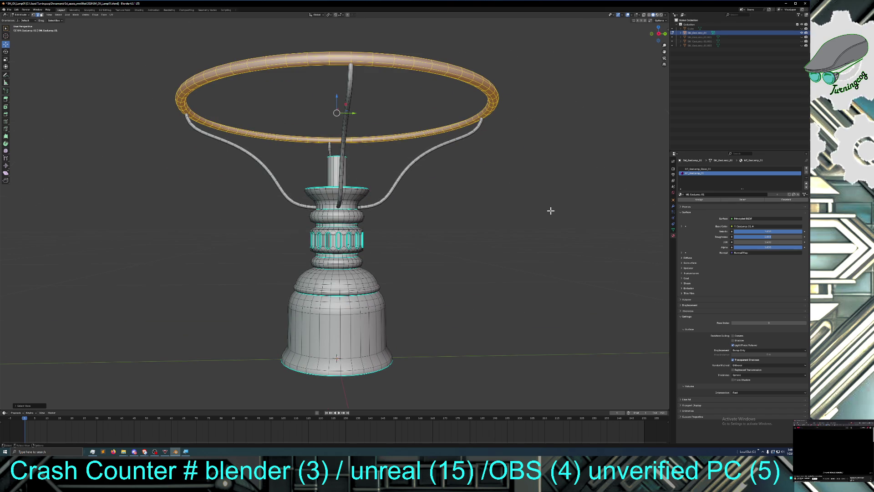
click(618, 203)
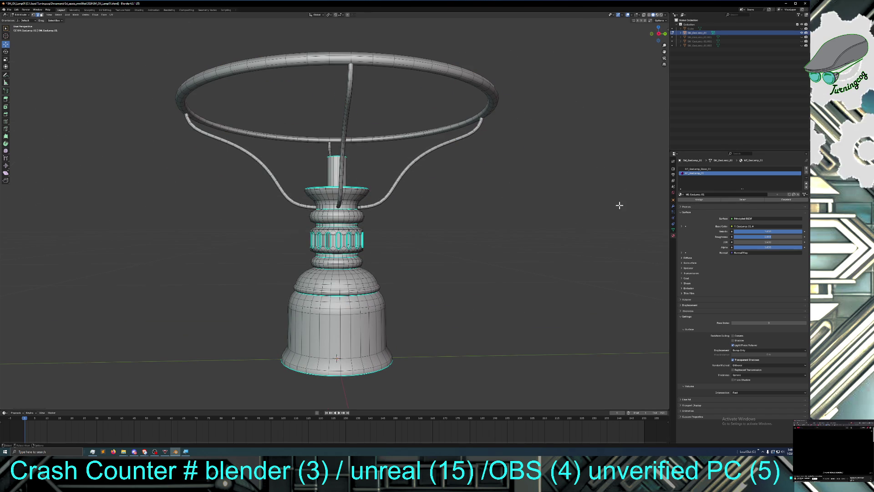
click(806, 172)
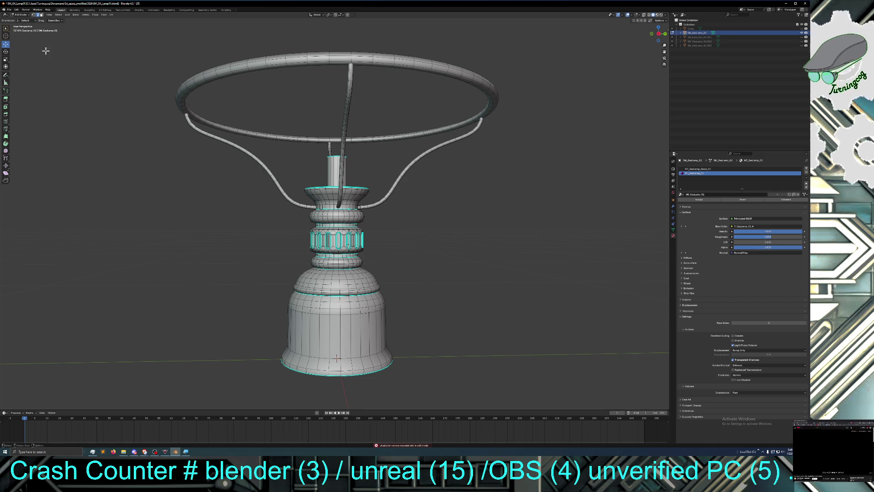
click(25, 15)
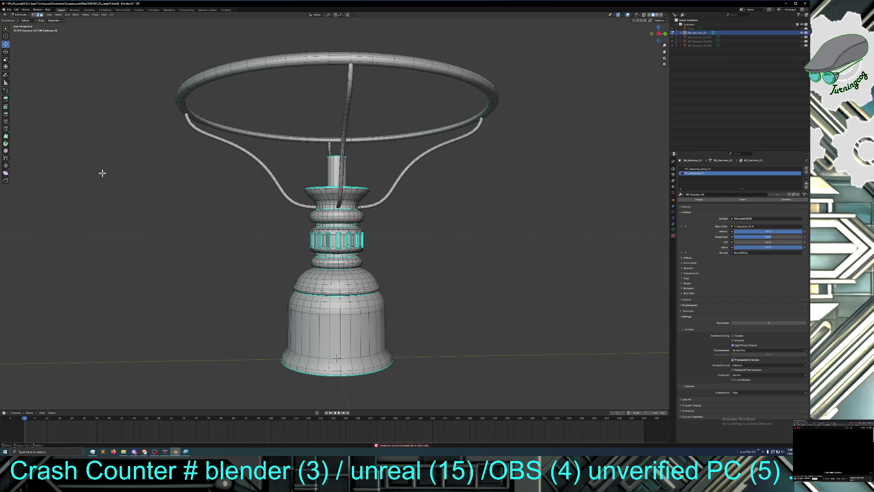
click(21, 14)
Step: In Object Mode, remove the gas lamp and glass material slots and create a new material
click(22, 19)
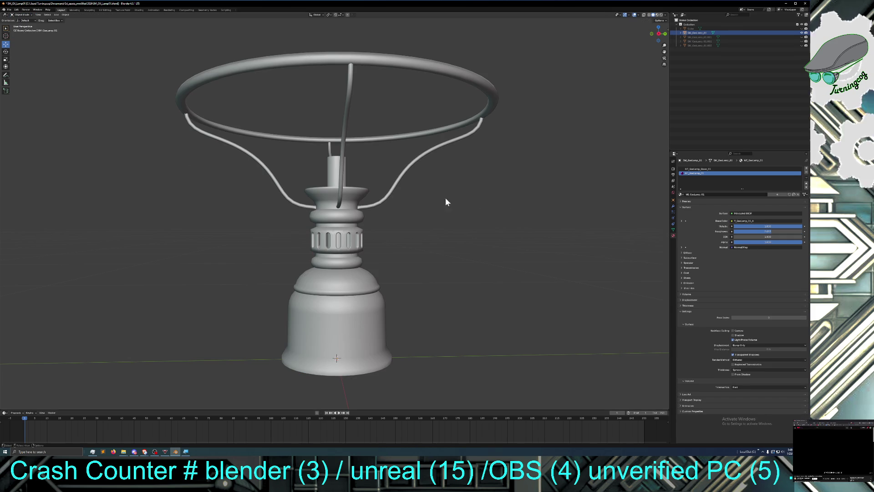
click(806, 172)
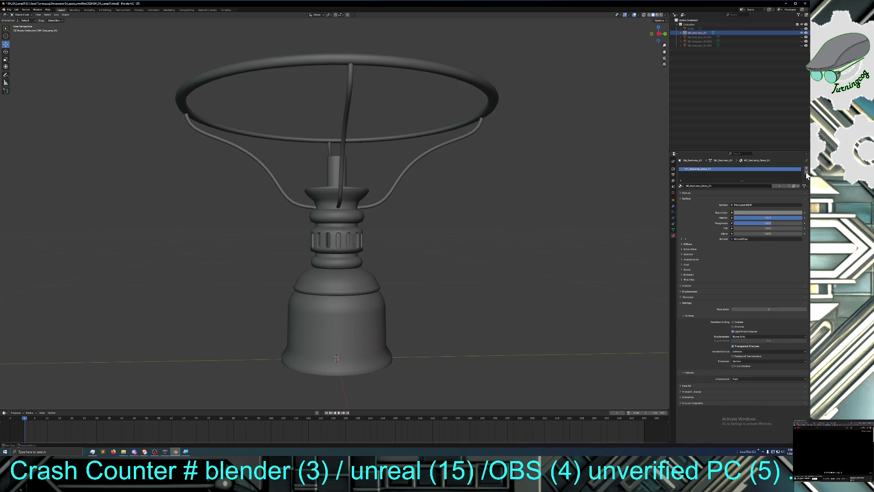
click(807, 172)
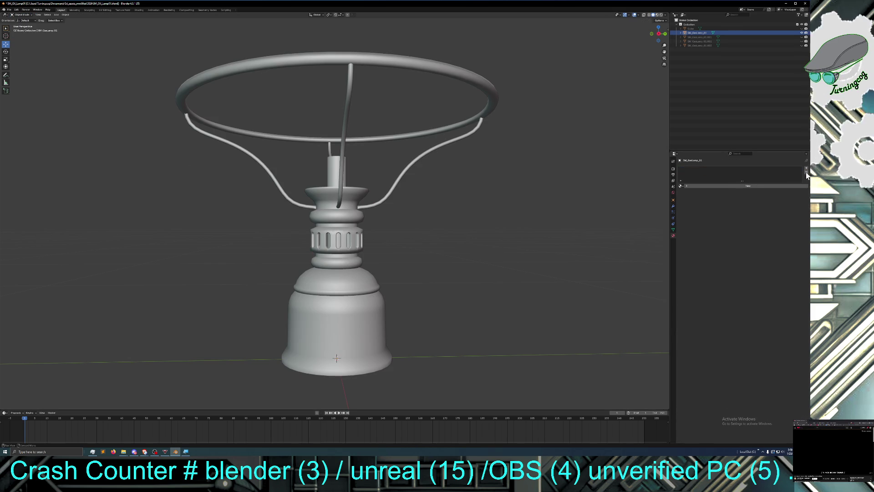
click(681, 185)
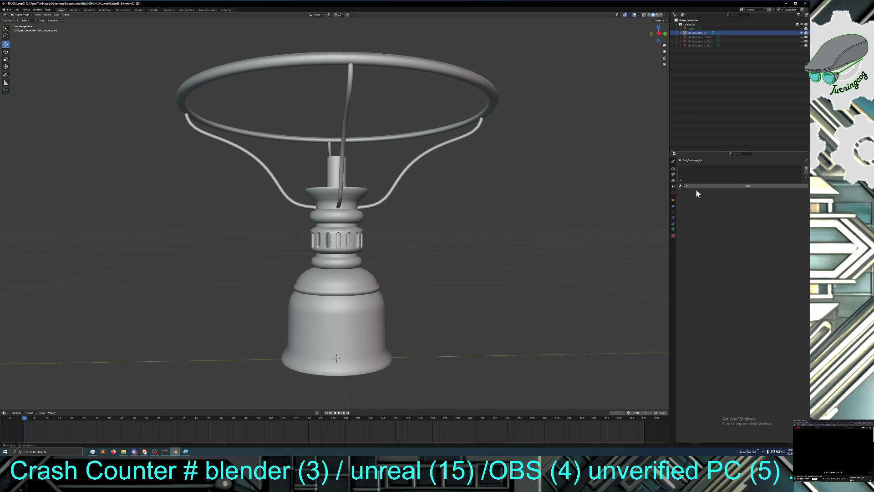
click(685, 186)
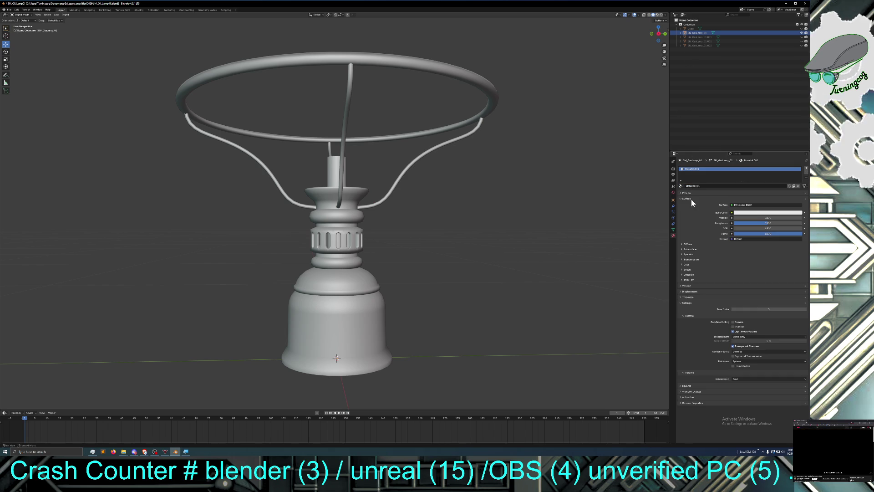
Step: Set the material's Base Color to pale blue and Metallic to 1.000
click(757, 213)
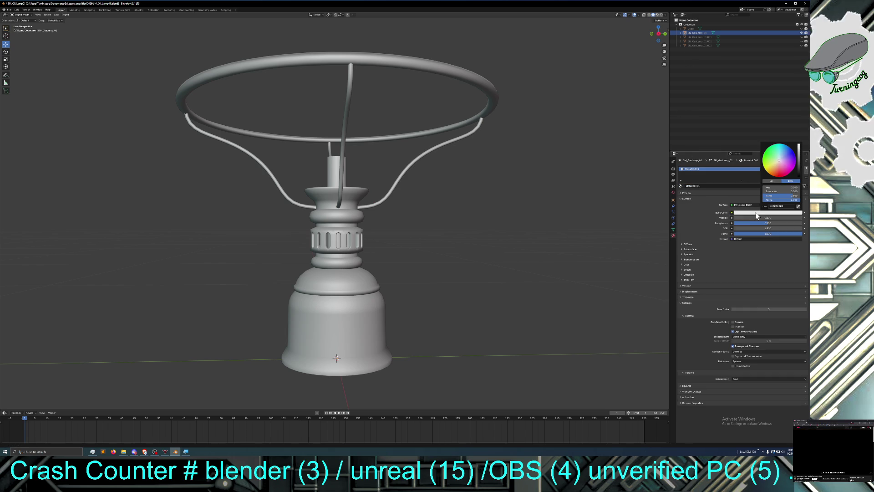
click(781, 157)
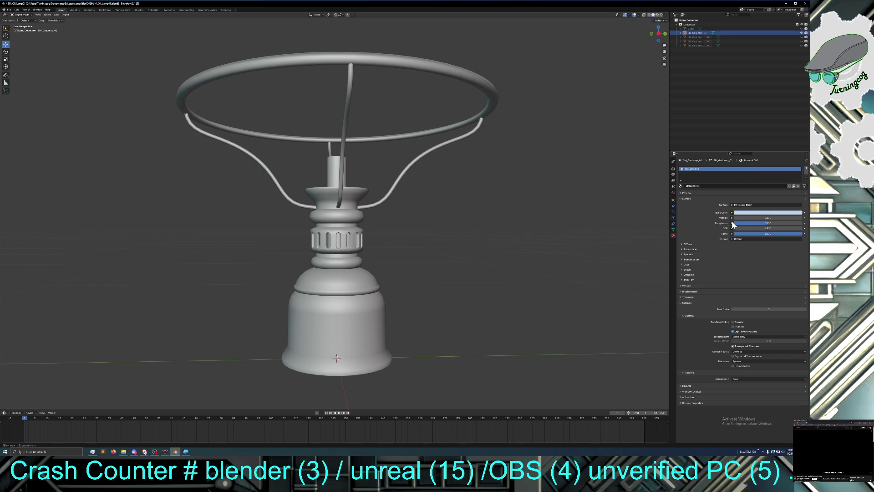
mouse_move(736, 218)
mouse_down()
mouse_move(801, 217)
mouse_move(780, 219)
mouse_up()
Step: Orbit and zoom around the lamp to inspect its neck and the shade ring from above
mouse_move(501, 225)
middle_down()
mouse_move(481, 223)
mouse_move(490, 225)
middle_up()
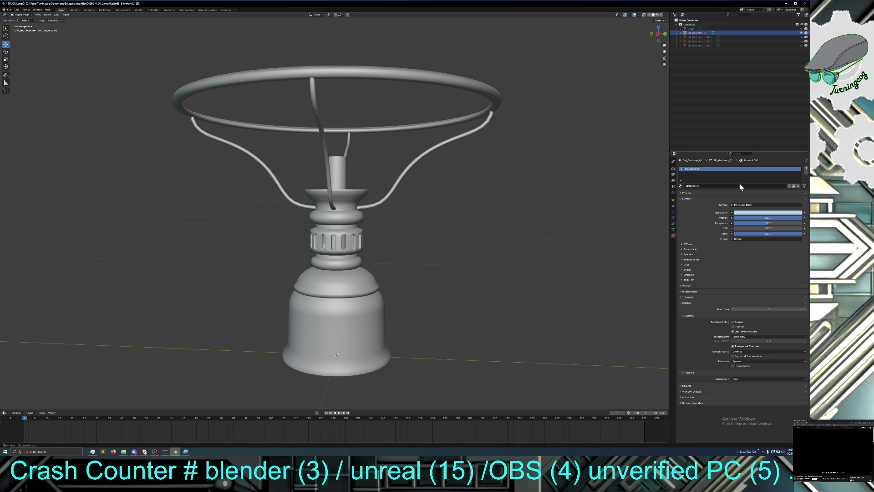
mouse_move(448, 231)
middle_down()
mouse_move(401, 244)
mouse_move(358, 237)
mouse_move(462, 231)
mouse_move(498, 246)
mouse_move(521, 240)
mouse_move(478, 245)
mouse_move(465, 212)
mouse_move(474, 216)
mouse_move(478, 207)
mouse_move(474, 247)
mouse_move(482, 230)
mouse_move(490, 236)
middle_up()
scroll(419, 239, up, 5)
scroll(461, 231, down, 8)
scroll(436, 263, up, 5)
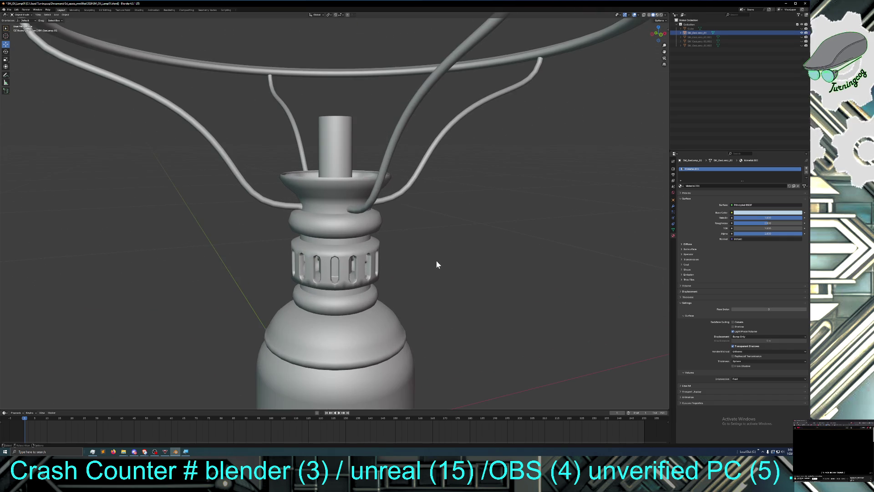
middle_drag(446, 267, 450, 266)
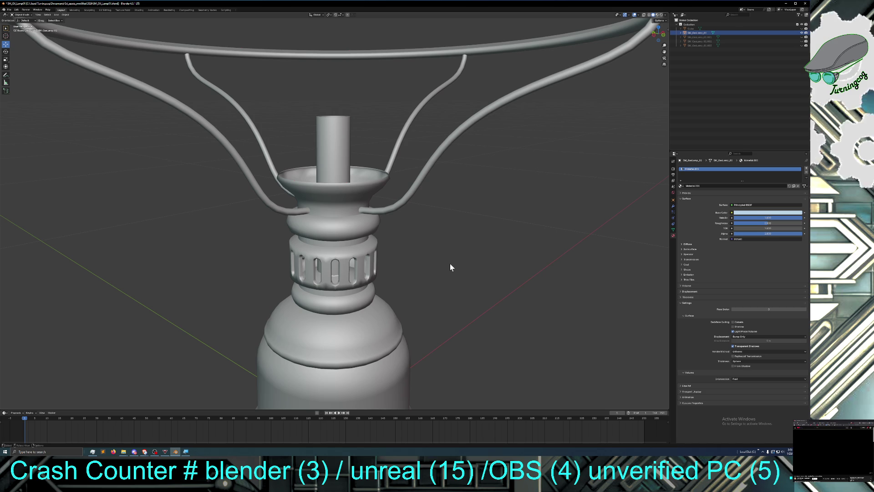
scroll(450, 266, down, 3)
mouse_move(450, 263)
middle_down()
mouse_move(443, 260)
mouse_move(448, 280)
mouse_move(453, 254)
middle_up()
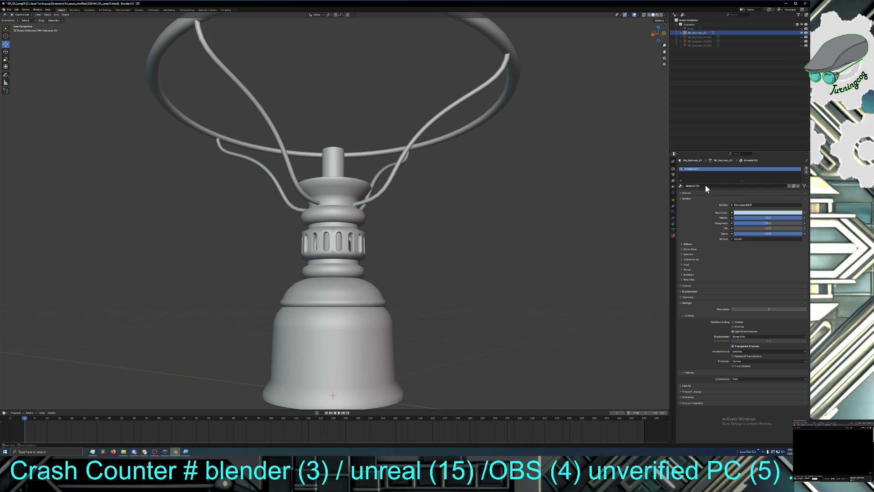
click(692, 185)
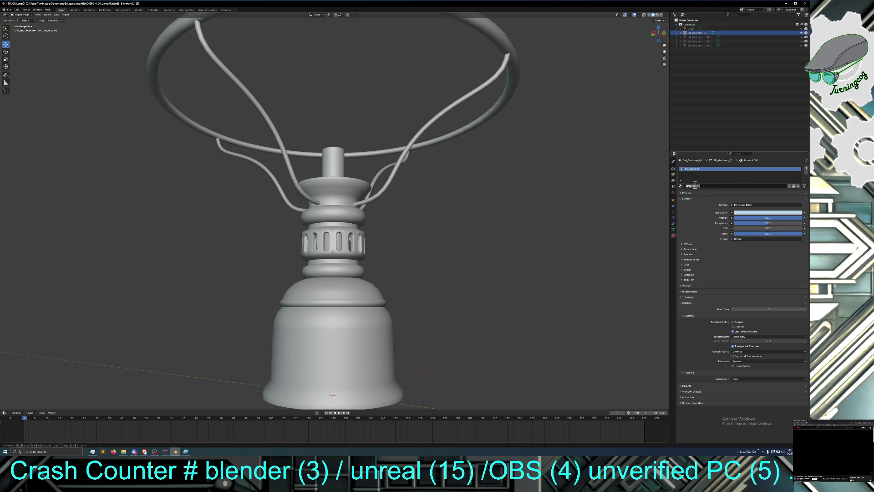
Step: Rename the material from Material.001 to MI_OilLamp_hood_01
drag(695, 185, 672, 186)
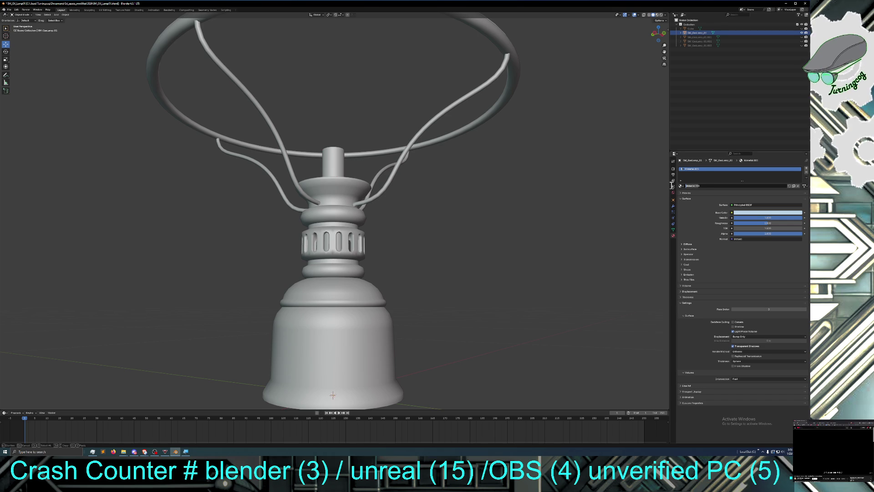
text(MI_)
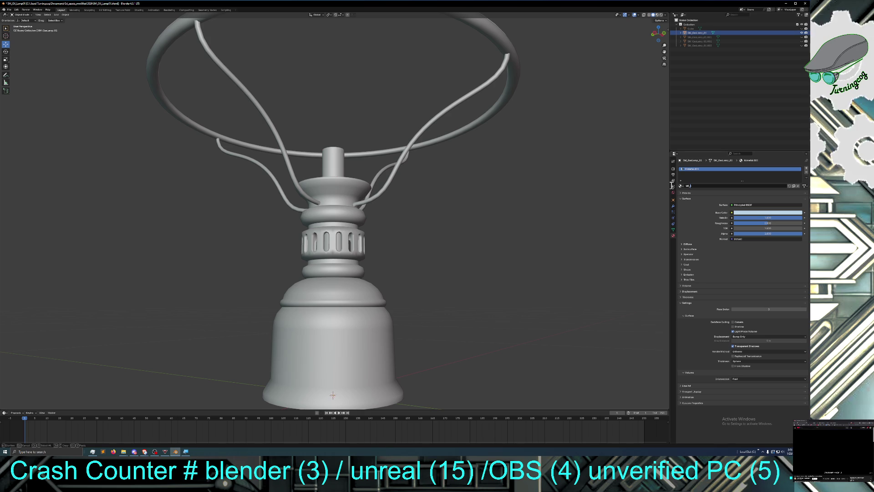
text(Oil)
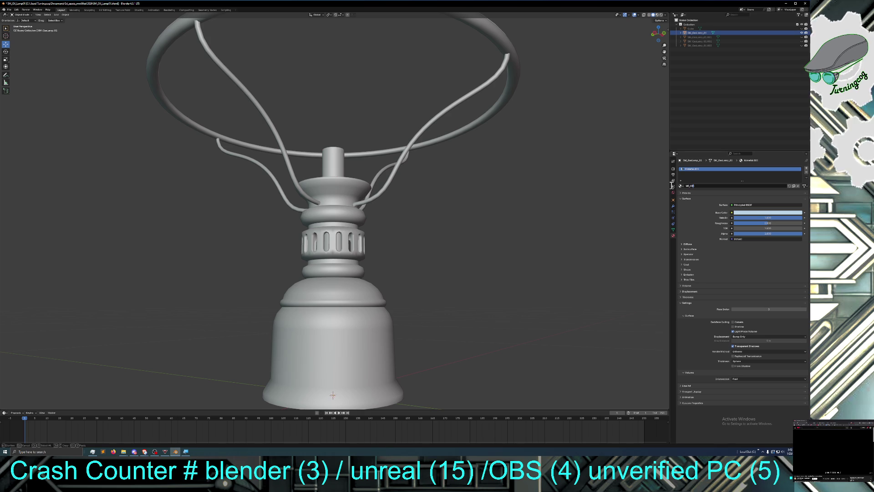
key(BackSpace)
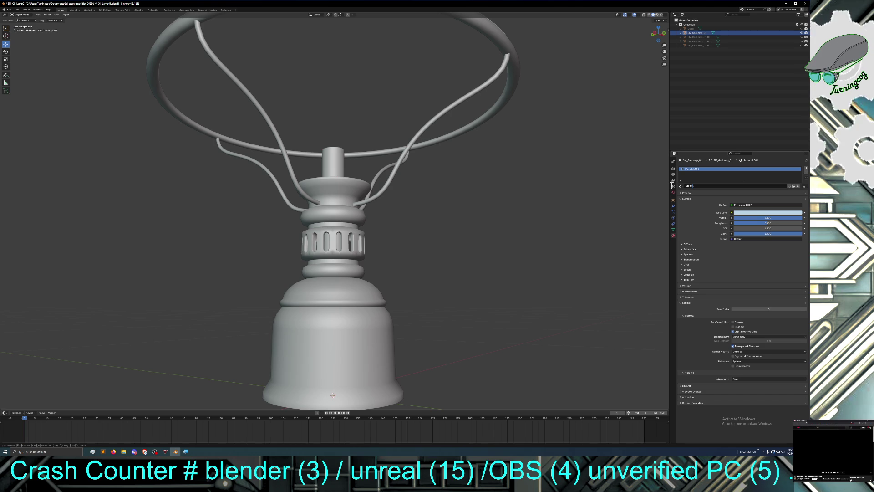
text(lLamp)
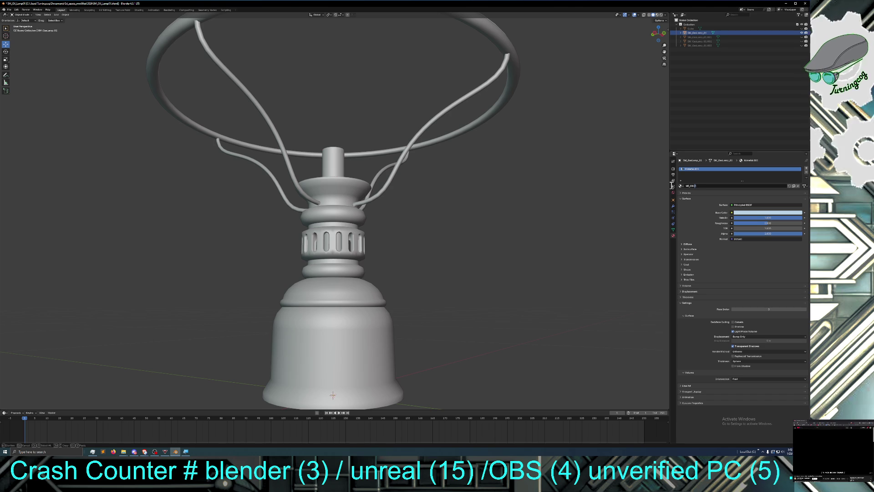
text(_hood)
text(_)
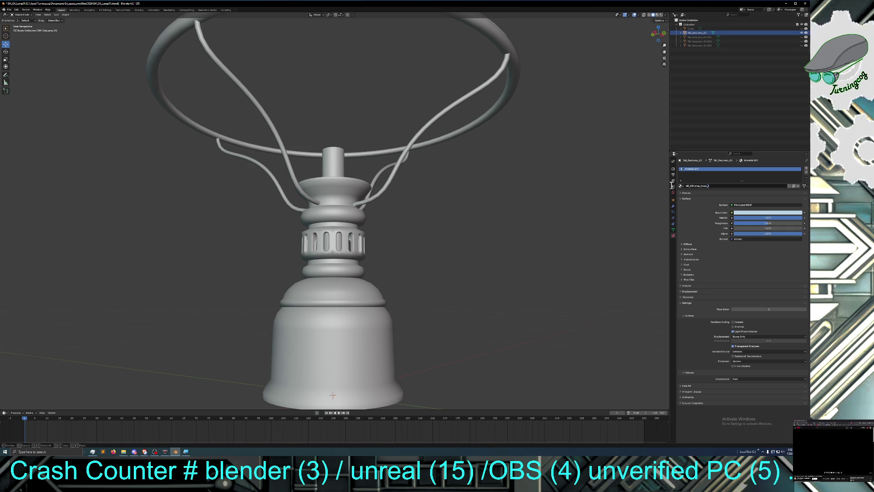
text(0)
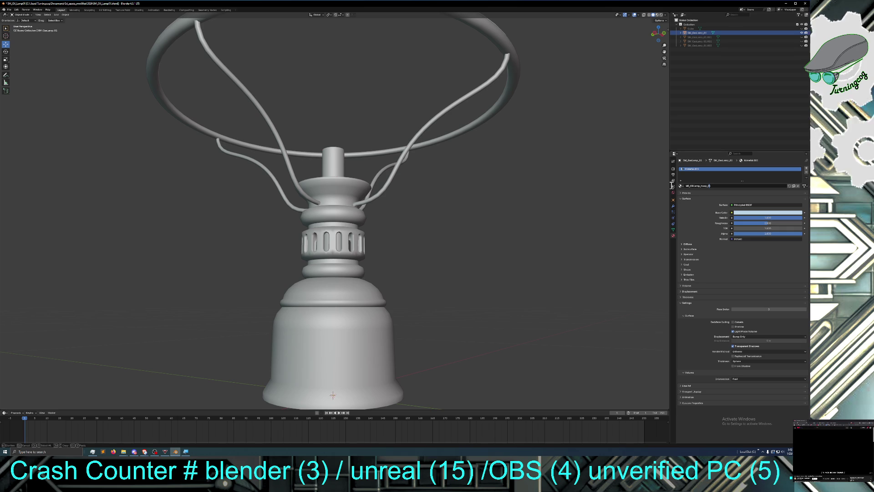
text(1)
key(Return)
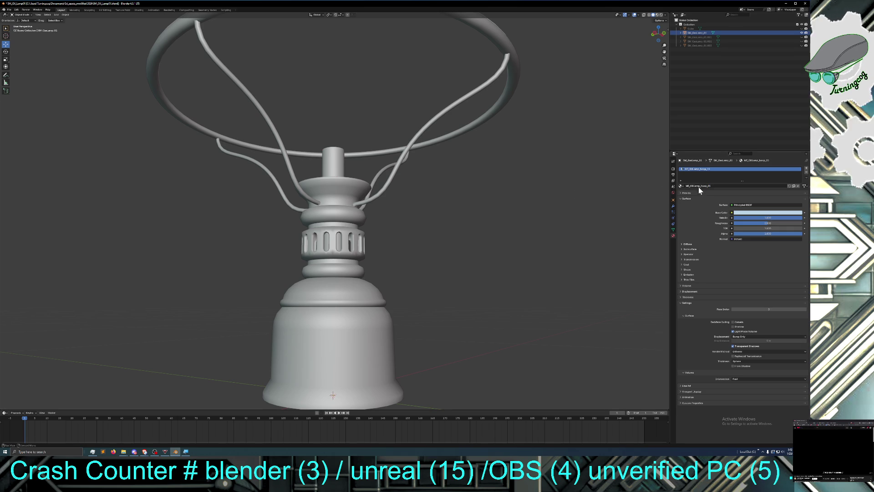
mouse_move(591, 191)
middle_down()
mouse_move(526, 199)
mouse_move(611, 138)
middle_up()
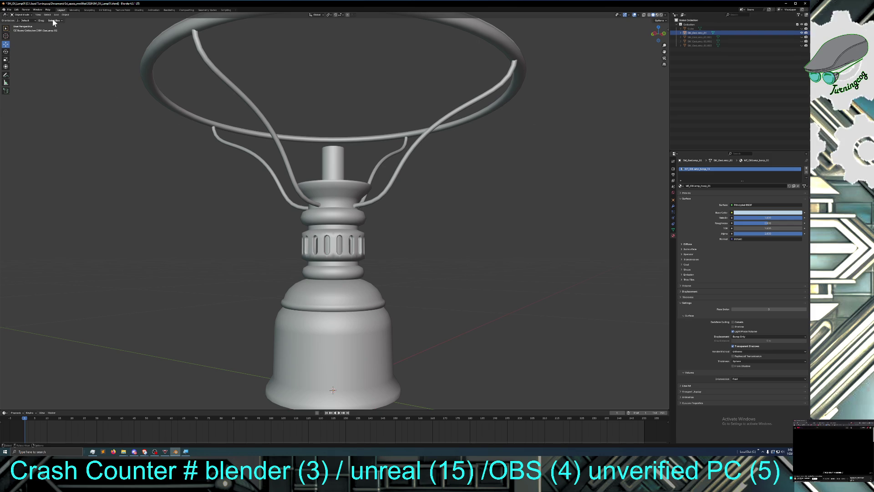
Step: In Edit Mode, select an edge loop on the outer shade ring and grow it to the whole ring
key(Tab)
mouse_move(137, 111)
middle_down()
mouse_move(145, 140)
mouse_move(137, 127)
middle_up()
scroll(141, 131, down, 1)
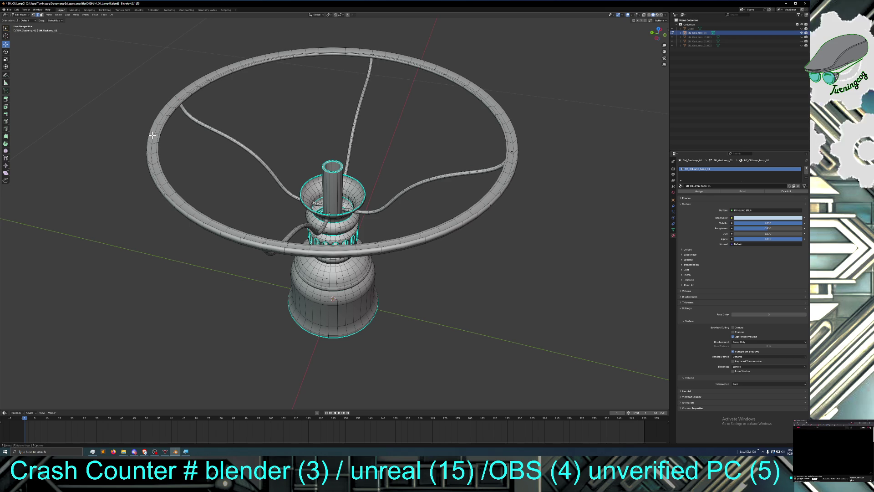
alt+click(152, 134)
key(ctrl+KP_Add)
key(ctrl+KP_Add)
key(ctrl+KP_Add)
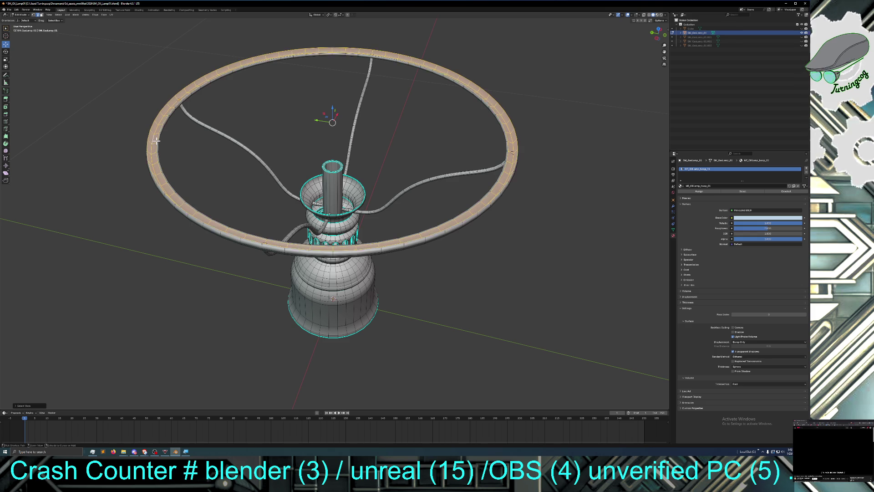
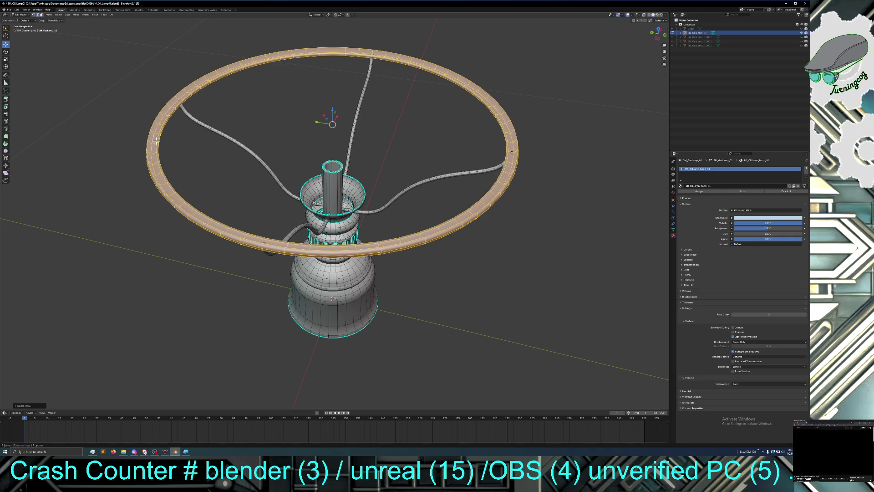
Step: Check which faces carry the hoop material using the material panel's Select and Deselect
click(743, 191)
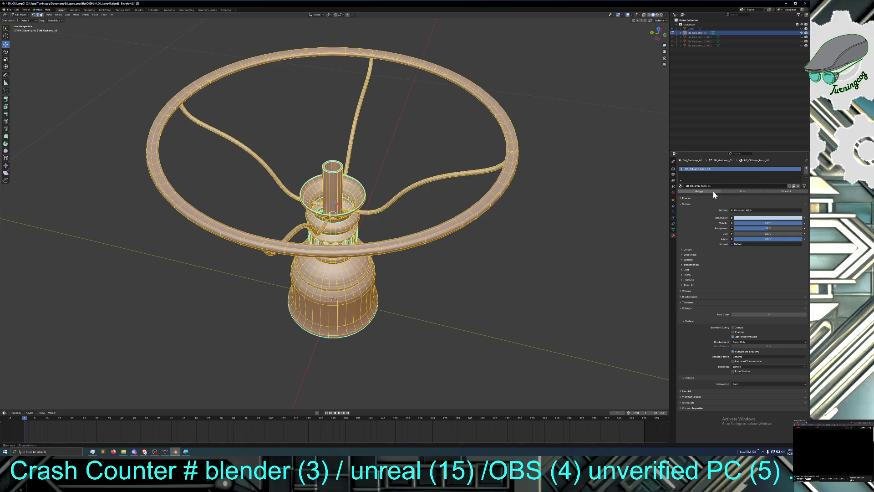
click(20, 15)
click(27, 22)
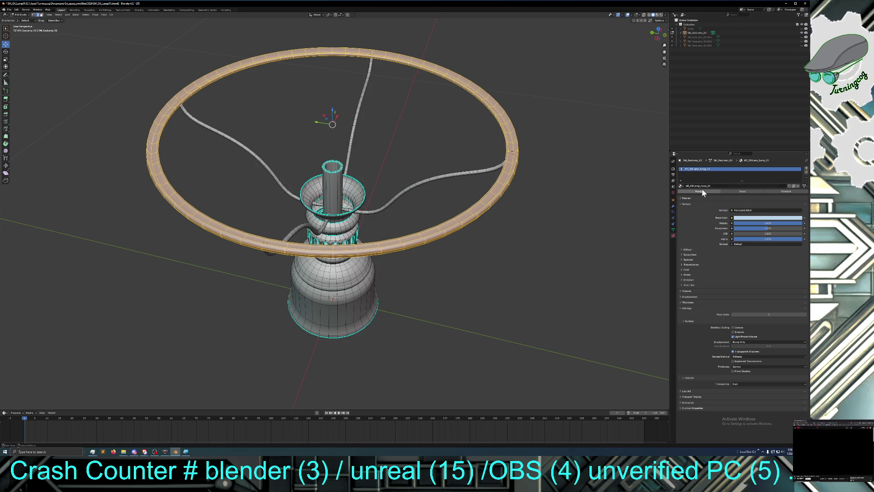
Step: Pick a vertex on the left support arm from a flatter side-on view
mouse_move(556, 220)
middle_down()
mouse_move(562, 198)
mouse_move(566, 231)
mouse_move(550, 219)
mouse_move(554, 203)
mouse_move(536, 205)
middle_up()
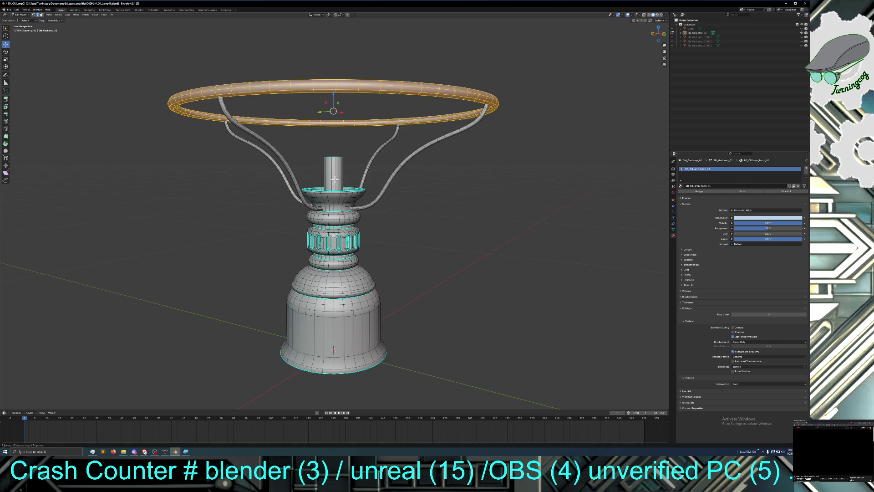
mouse_move(338, 177)
middle_down()
mouse_move(345, 190)
mouse_move(341, 171)
middle_up()
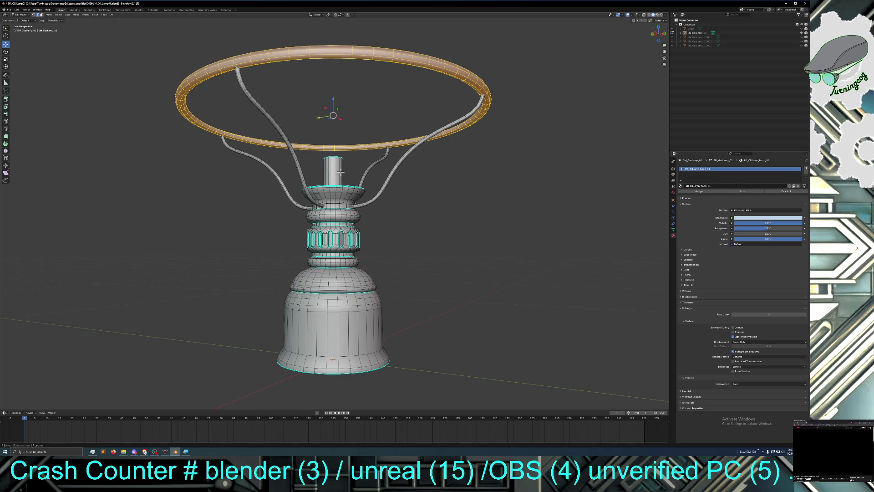
mouse_move(340, 175)
middle_down()
mouse_move(334, 187)
mouse_move(332, 180)
middle_up()
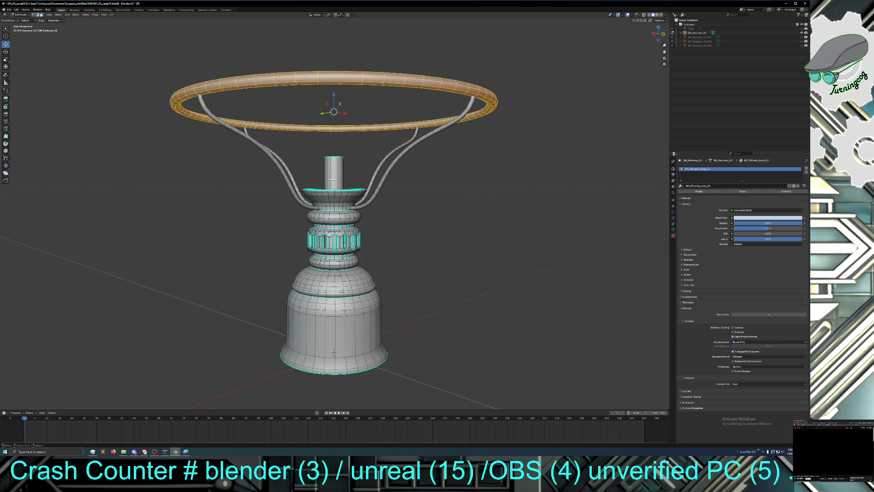
click(265, 151)
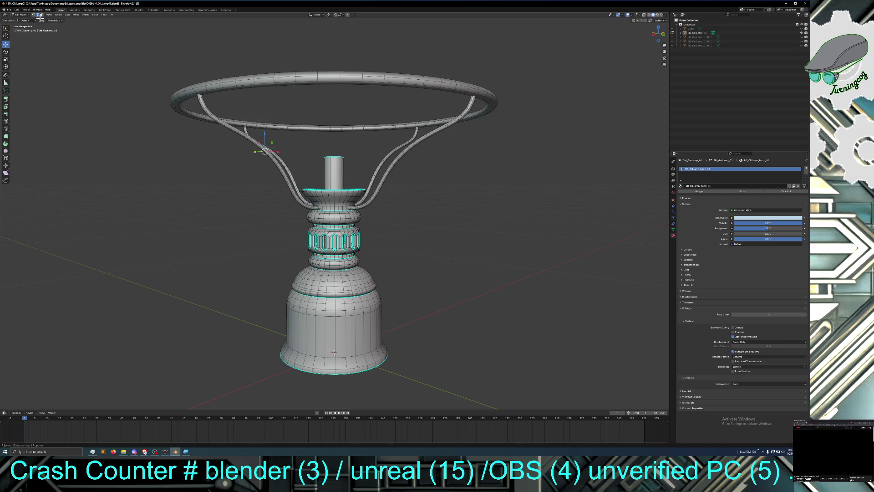
Step: Undo the accidental vertex move on the left support arm
drag(276, 142, 237, 185)
click(16, 9)
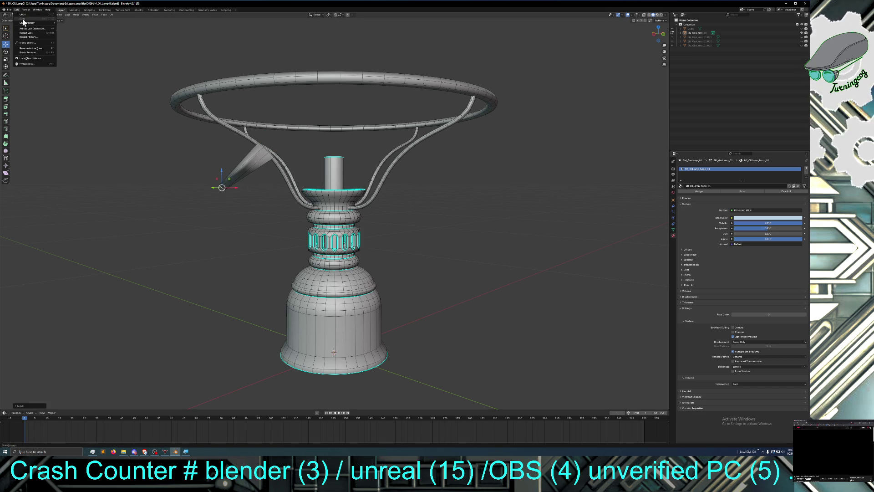
click(25, 15)
Step: Box-select both curved support arms, grow the selection, and assign them the hoop material
mouse_move(232, 205)
mouse_down()
mouse_move(318, 176)
mouse_move(290, 158)
mouse_move(293, 148)
mouse_up()
shift+drag(377, 148, 415, 175)
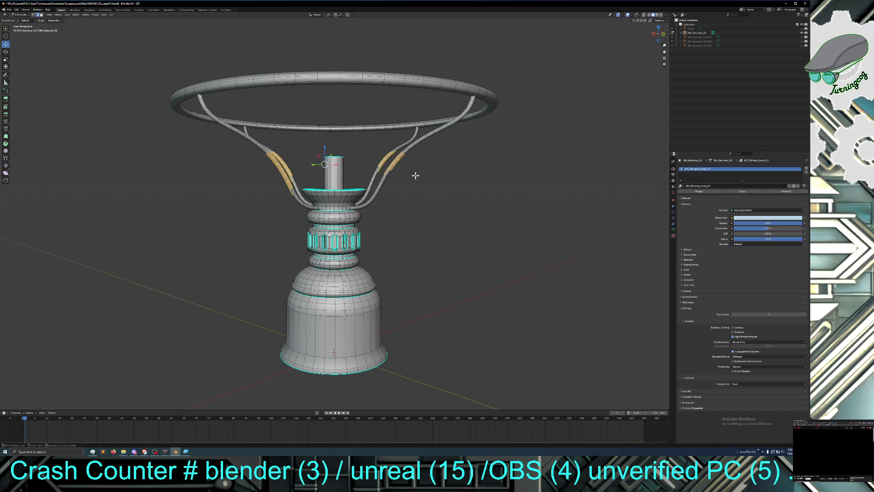
key(ctrl+KP_Add)
key(ctrl+KP_Add)
key(ctrl+KP_Add)
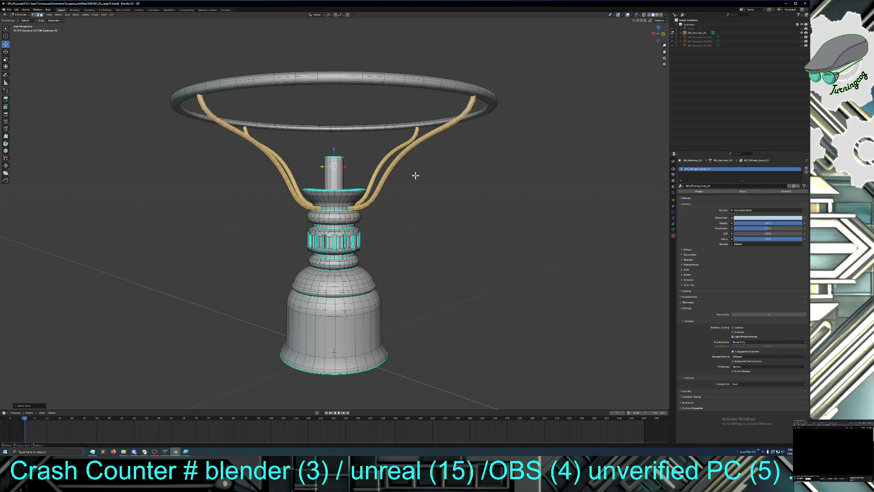
mouse_move(429, 218)
middle_down()
mouse_move(446, 247)
mouse_move(438, 214)
middle_up()
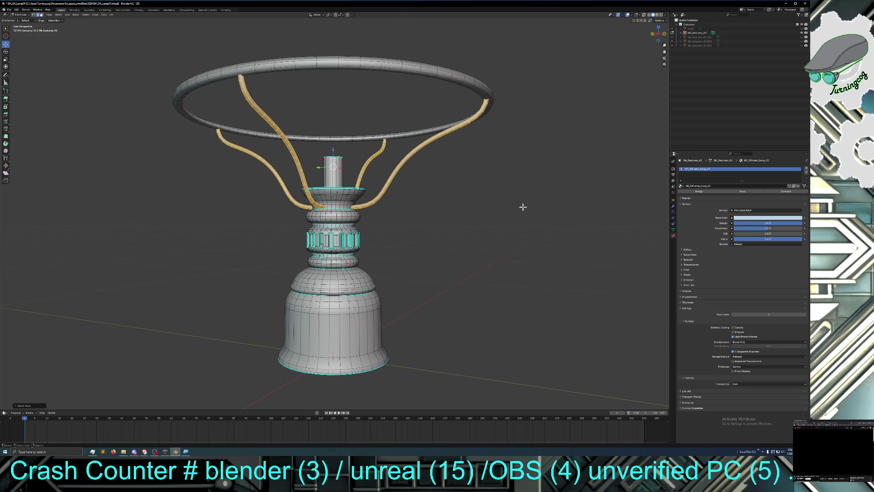
click(704, 190)
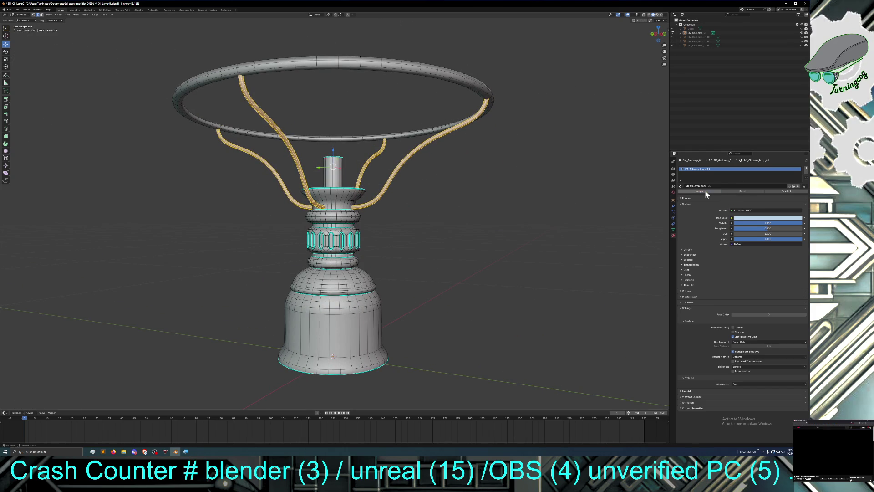
click(476, 225)
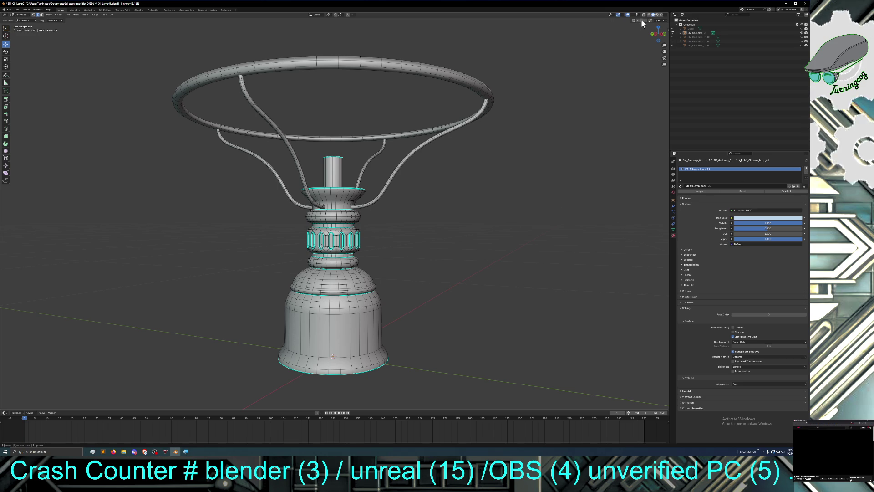
click(20, 15)
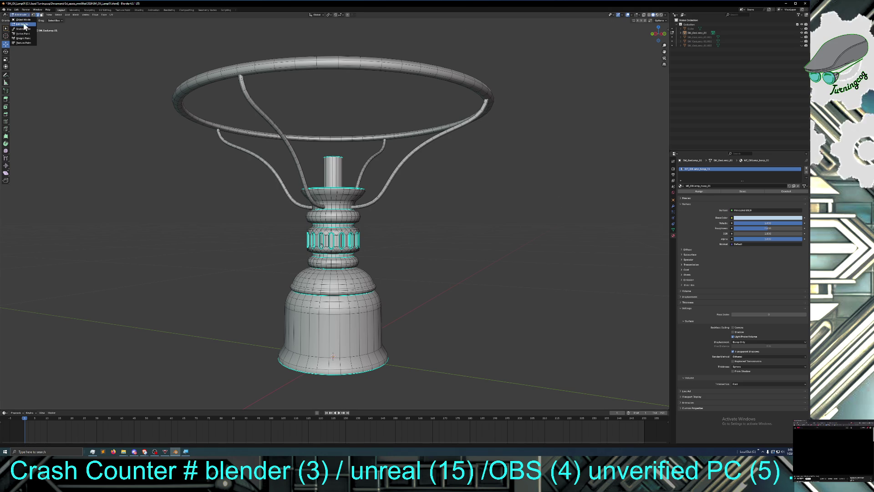
Step: Return to Object Mode, turn on Material Preview shading, and add an empty material slot
click(25, 20)
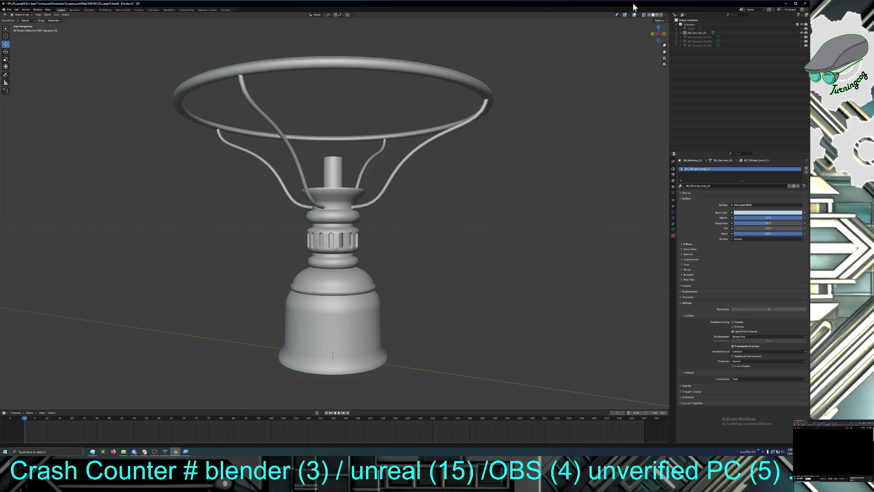
click(657, 15)
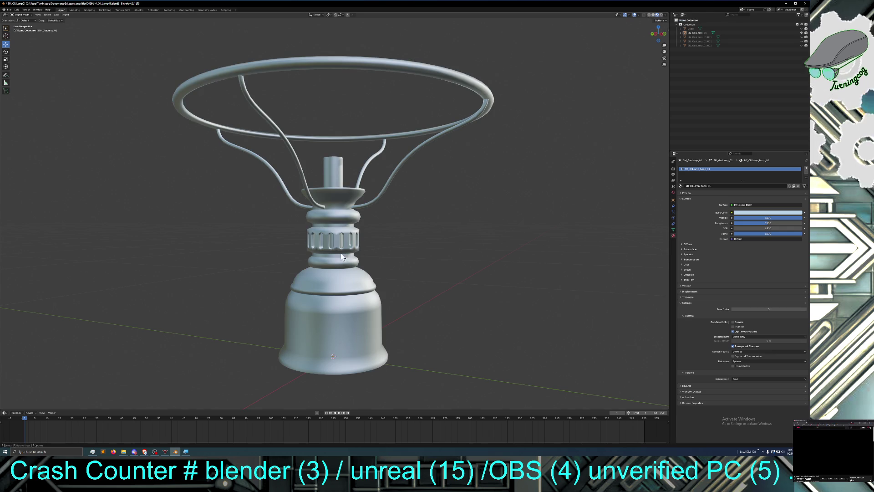
mouse_move(330, 239)
middle_down()
mouse_move(337, 242)
mouse_move(330, 238)
middle_up()
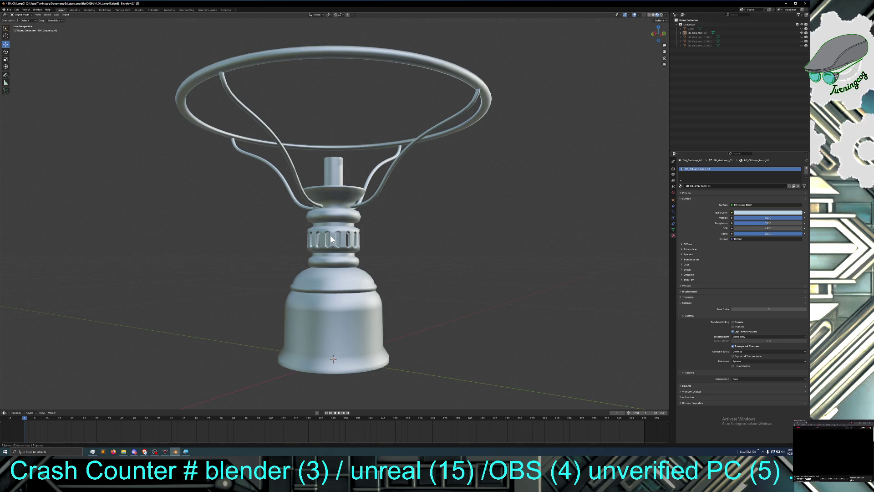
click(807, 168)
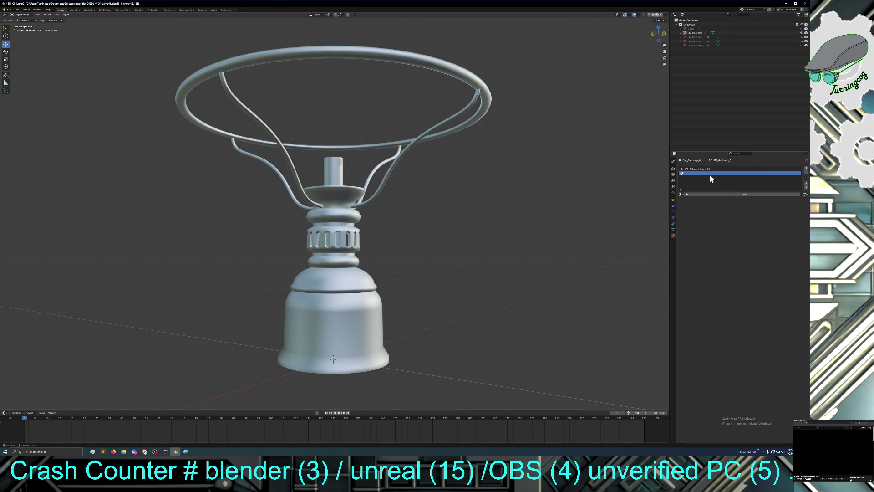
Step: Create a new material in the second slot and copy the hoop material's name
middle_drag(578, 191, 579, 195)
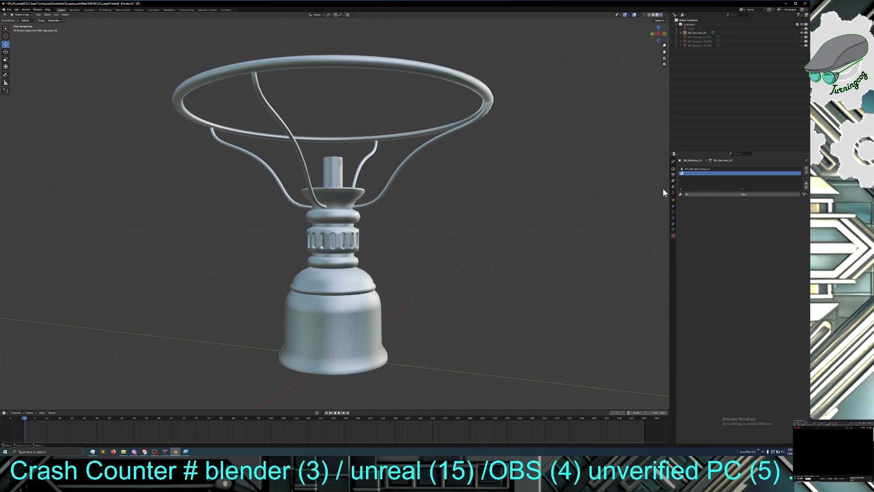
click(686, 195)
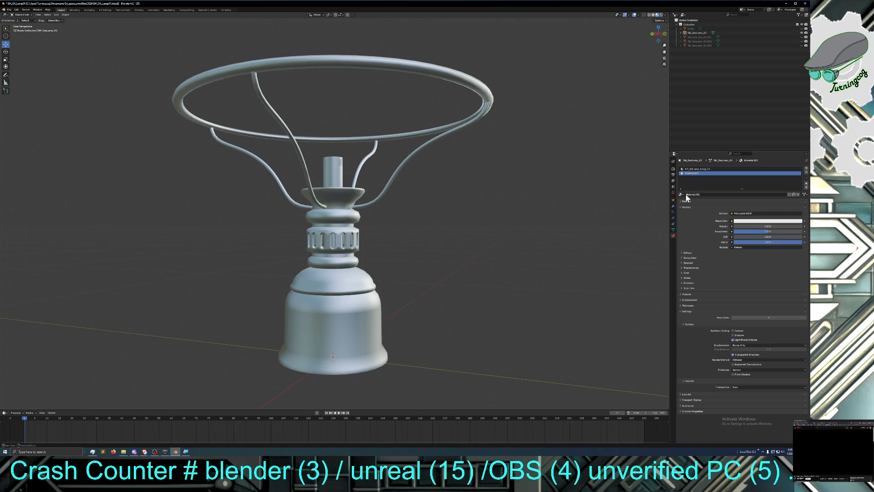
click(708, 170)
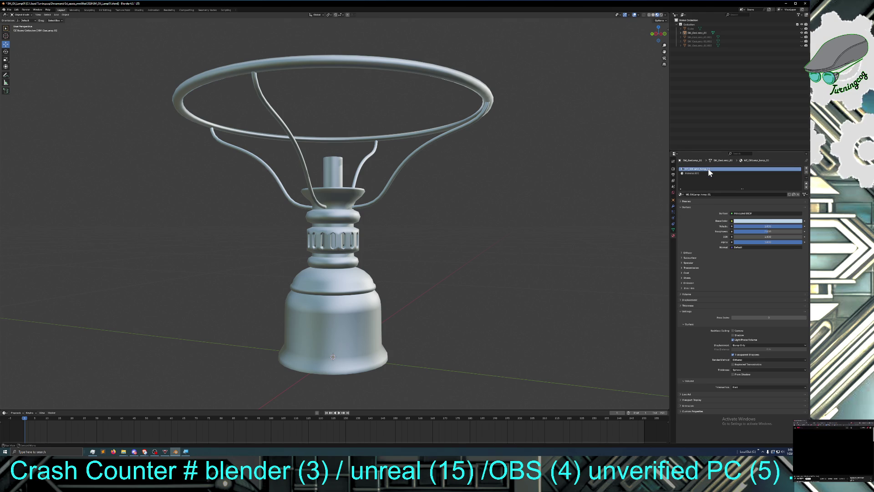
double_click(712, 193)
key(ctrl+c)
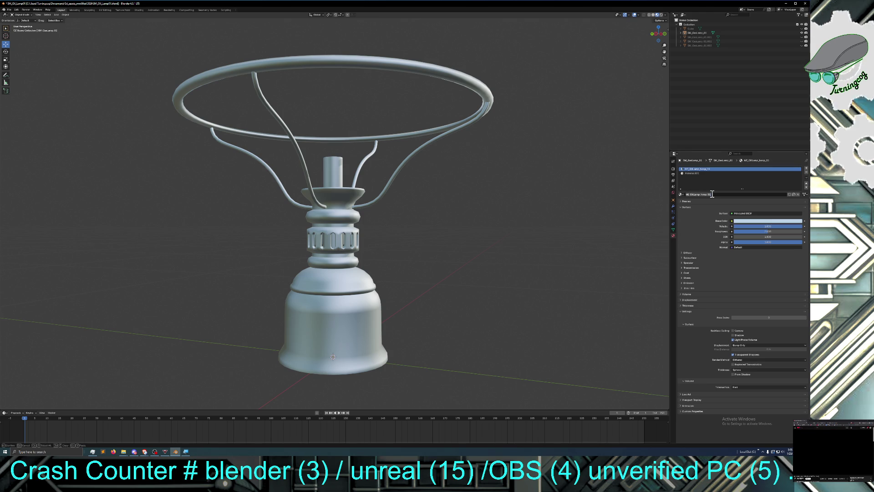
click(694, 176)
Step: Rename the new material MI_OilLampBrass_01 by swapping 'hoop' for 'Brass', then add another slot
click(694, 174)
double_click(704, 194)
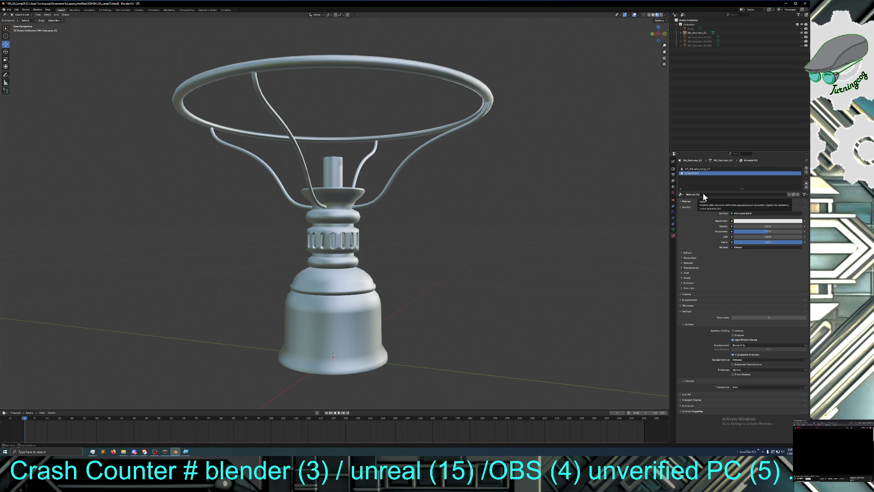
key(ctrl+v)
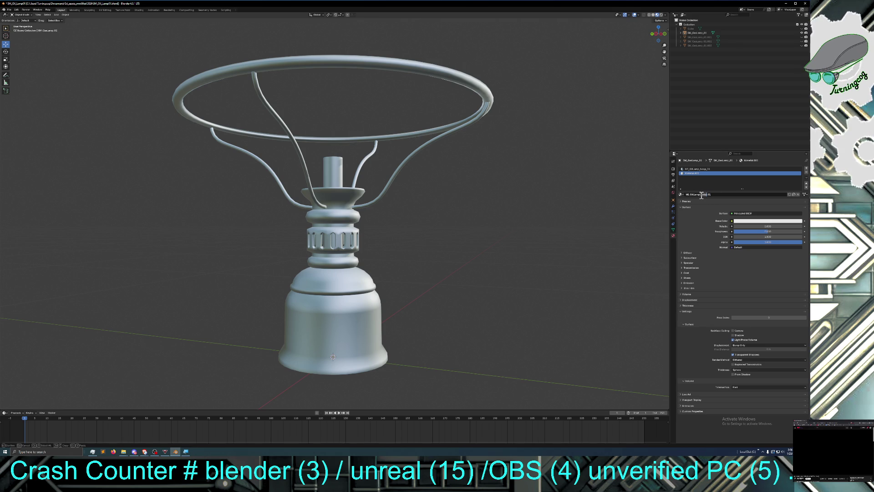
drag(701, 194, 707, 195)
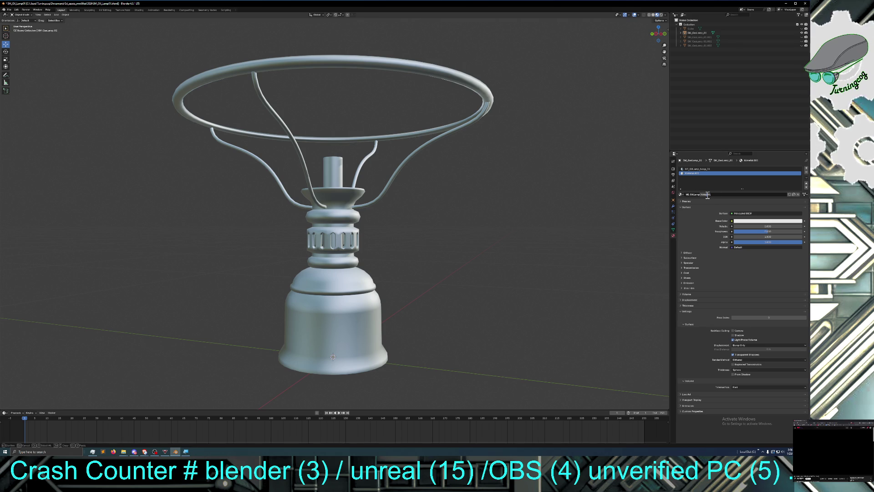
text(Brass)
key(Return)
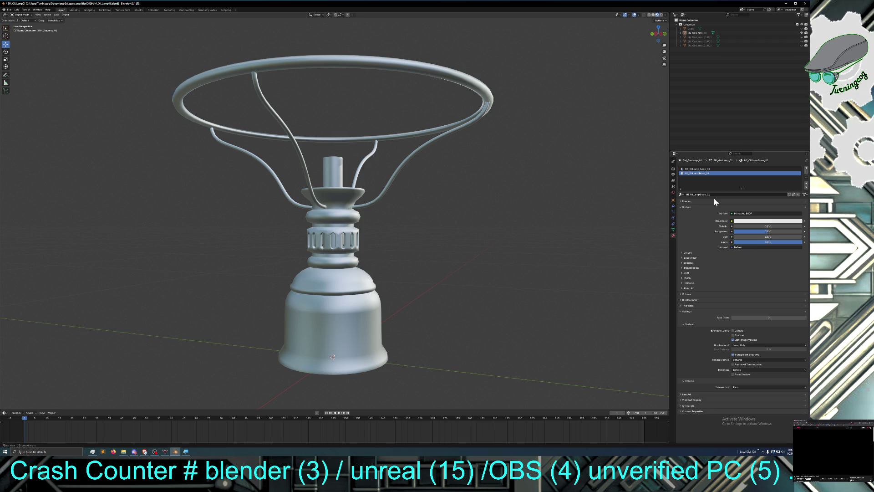
click(807, 168)
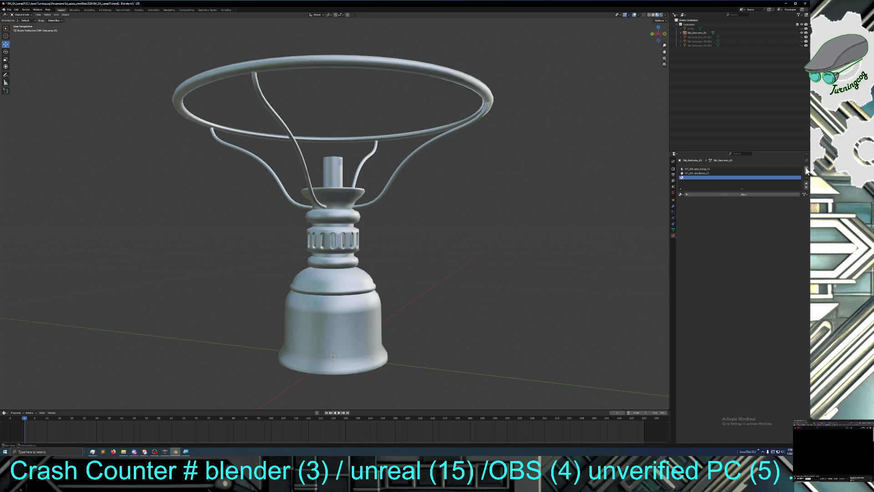
Step: Create a third material and rename it from the pasted hoop name to a body name
click(688, 196)
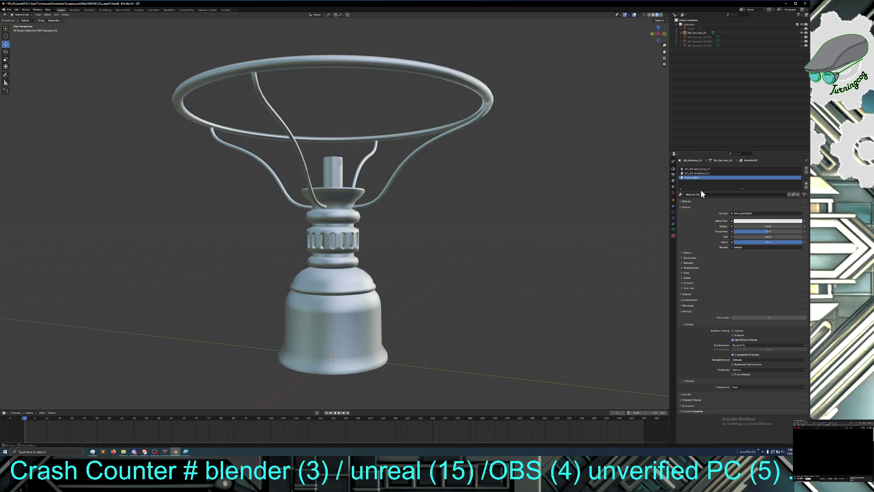
double_click(702, 194)
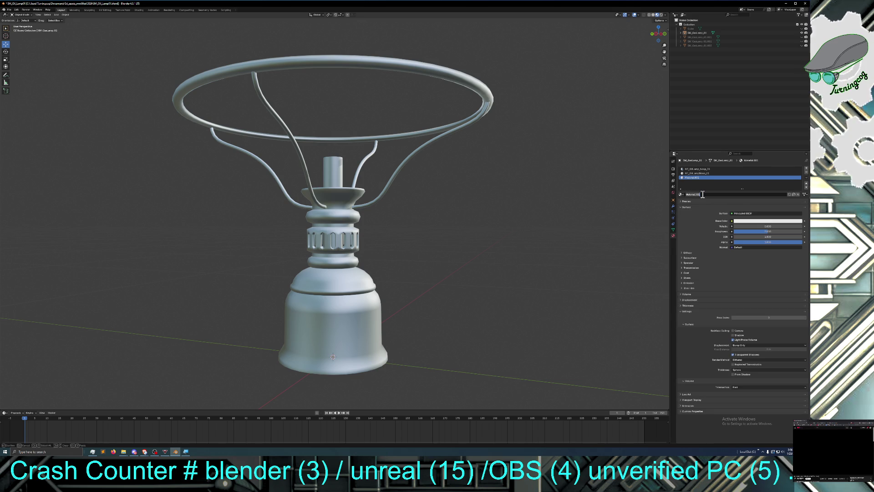
key(ctrl+v)
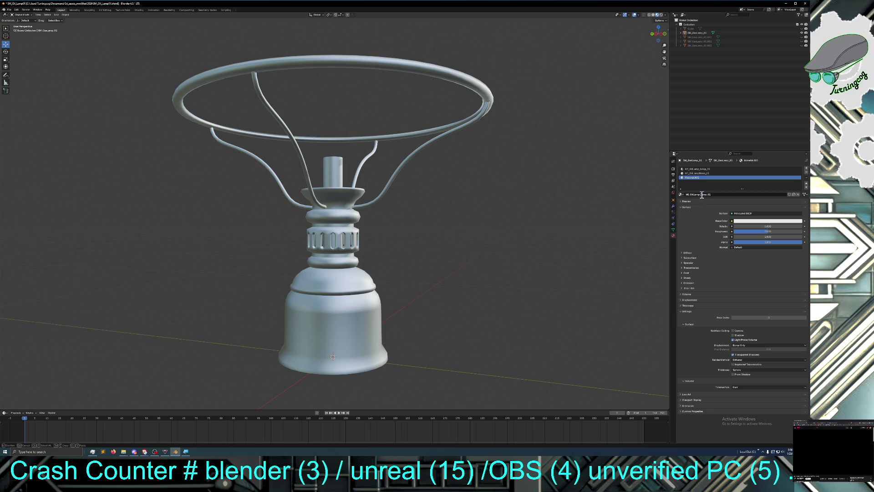
key(BackSpace)
key(BackSpace)
key(BackSpace)
text(body)
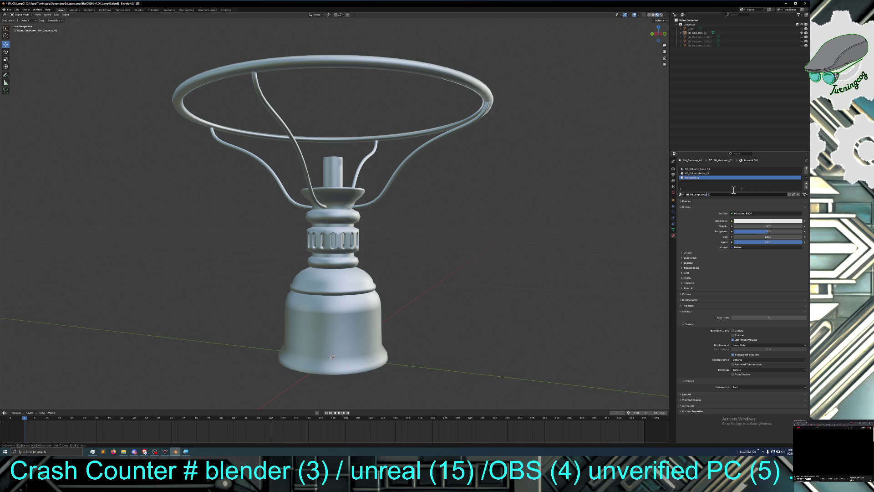
Step: Capitalise the 'B' in Body and confirm the material name
key(Left)
key(Left)
key(Left)
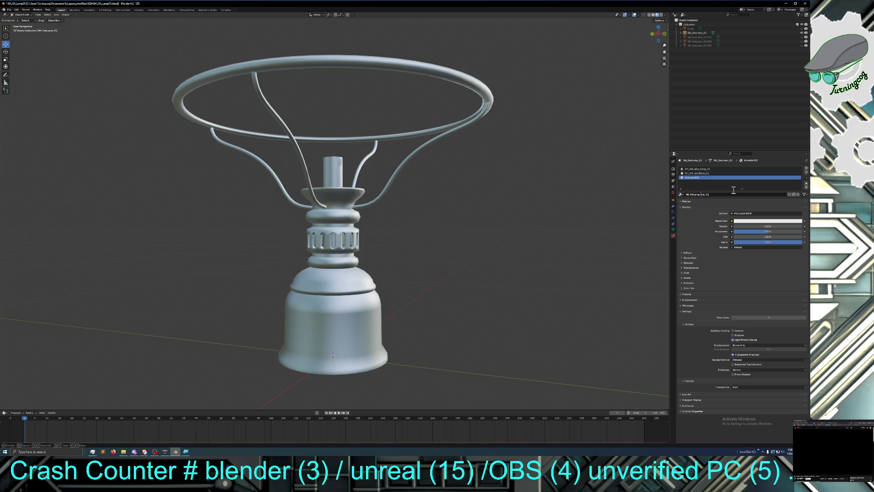
text(B)
key(Return)
mouse_move(456, 237)
middle_down()
mouse_move(470, 246)
mouse_move(415, 253)
middle_up()
mouse_move(361, 247)
middle_down()
mouse_move(346, 234)
mouse_move(361, 242)
mouse_move(364, 266)
mouse_move(362, 258)
middle_up()
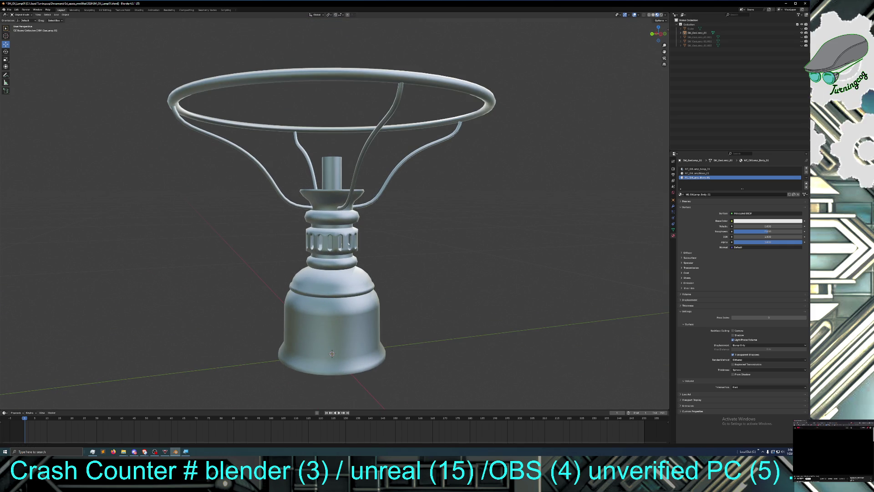
click(22, 14)
Step: In Edit Mode, grow a face selection over the bell-shaped base and set its Base Color to cyan
click(25, 26)
mouse_move(137, 176)
middle_down()
mouse_move(133, 156)
mouse_move(228, 234)
middle_up()
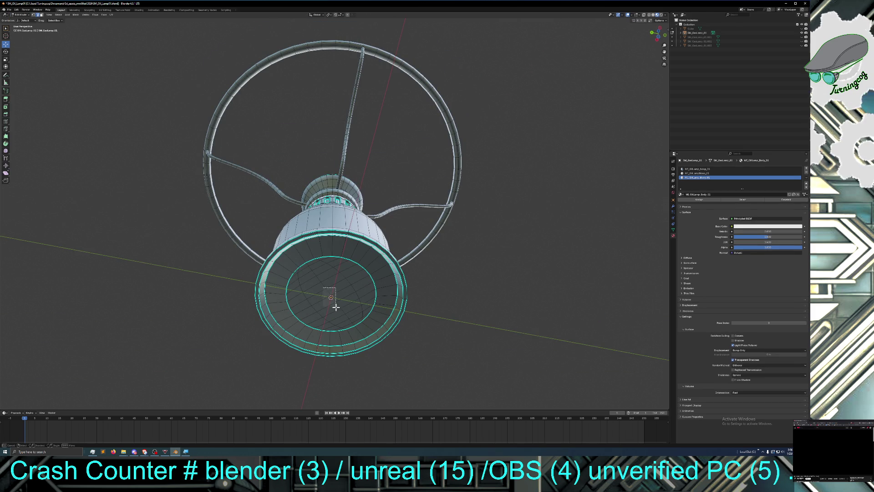
key(ctrl)
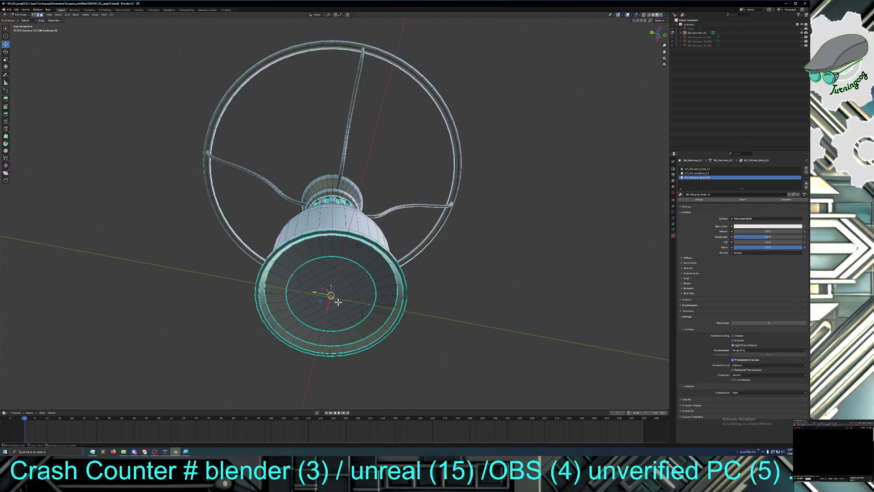
key(ctrl+KP_Add)
key(ctrl+KP_Add)
key(ctrl+KP_Add)
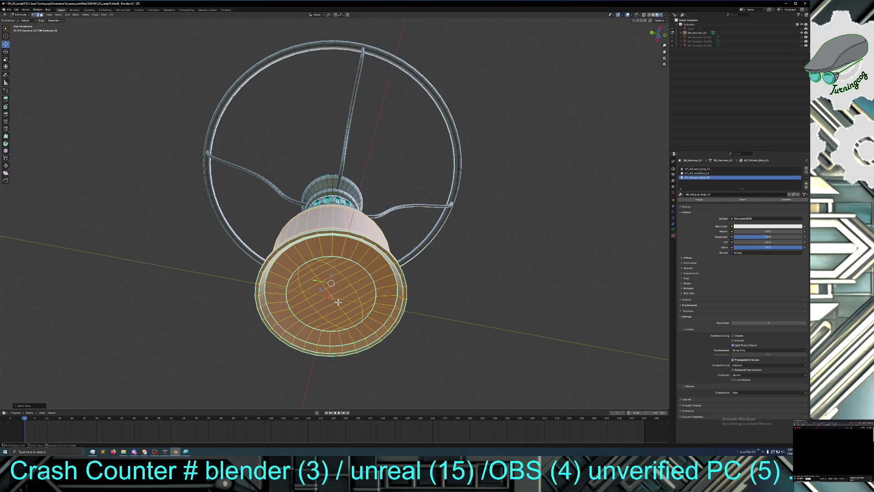
middle_drag(451, 288, 464, 336)
key(ctrl+KP_Add)
key(ctrl+KP_Add)
key(ctrl+KP_Add)
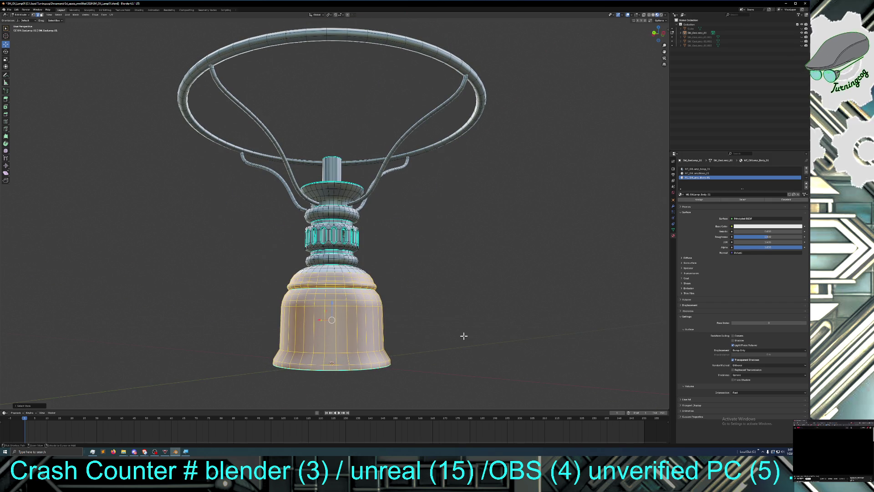
key(ctrl+KP_Add)
key(ctrl+KP_Add)
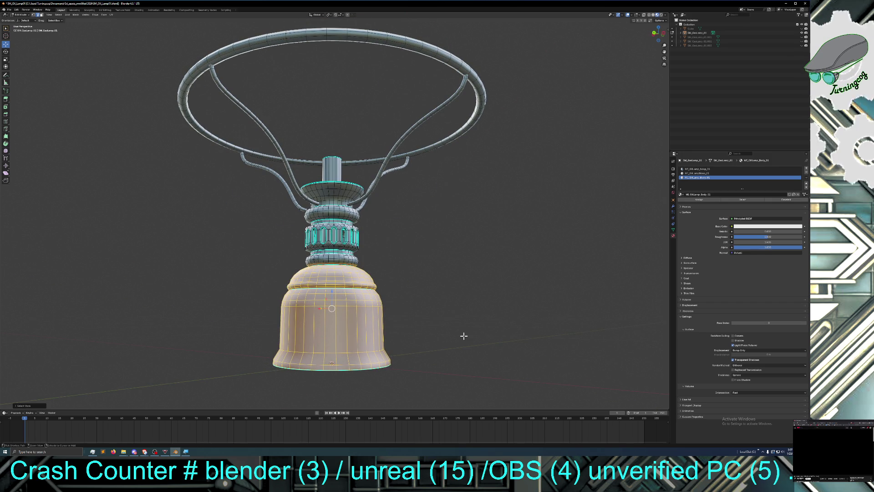
key(ctrl+KP_Subtract)
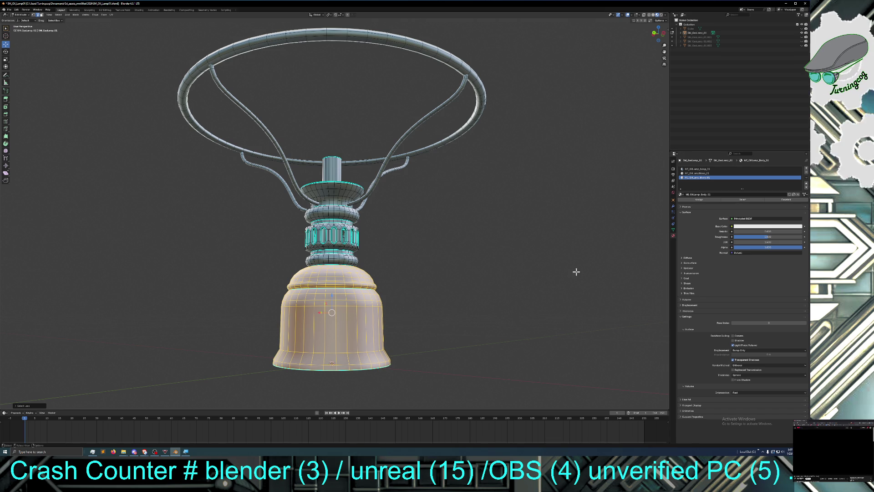
click(749, 227)
drag(781, 176, 783, 163)
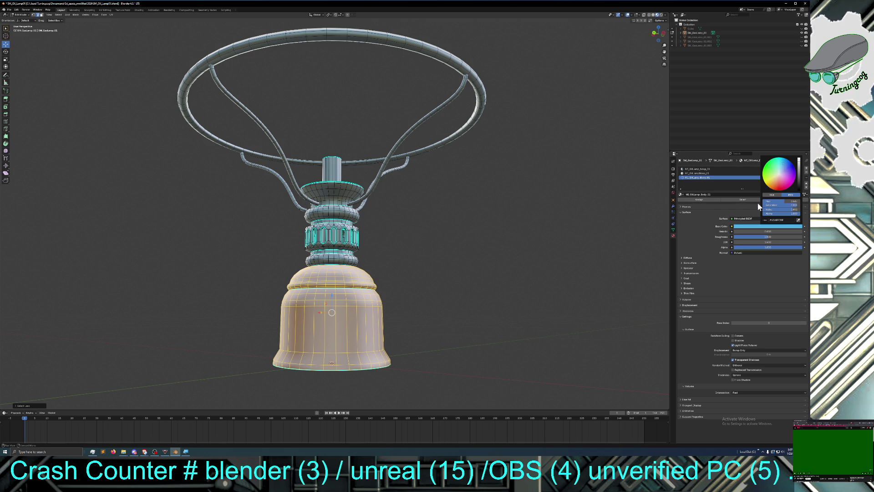
Step: Set the body material's Metallic to 1.0 and assign it to the bell faces
drag(735, 231, 803, 231)
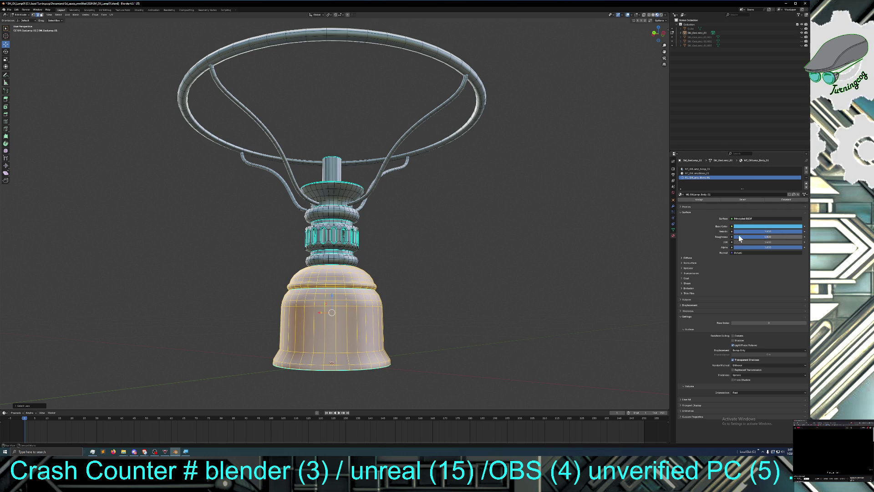
click(705, 199)
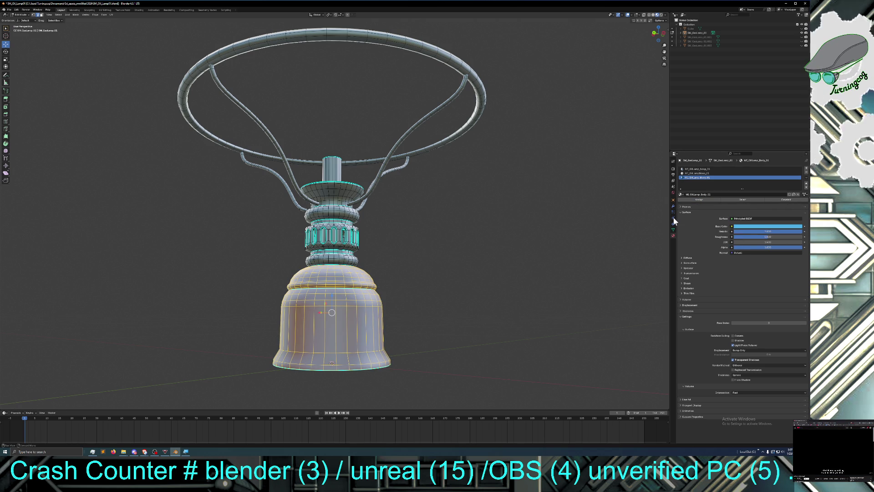
middle_drag(513, 273, 517, 275)
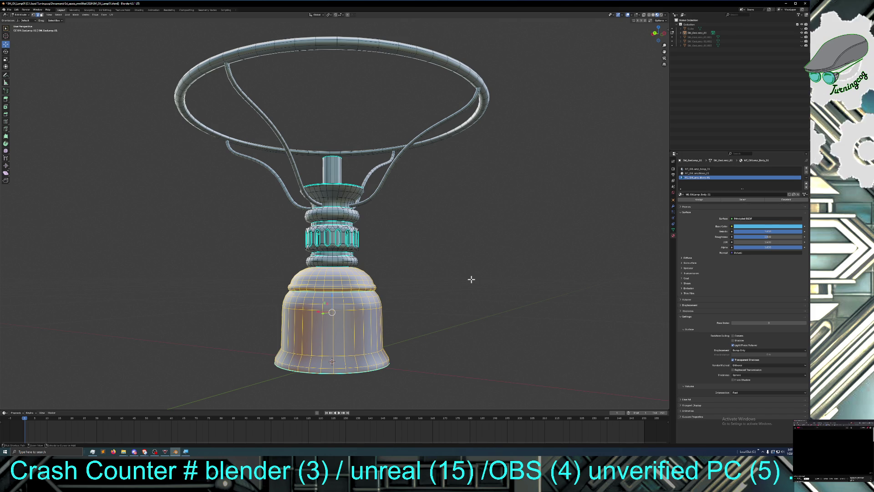
key(ctrl+KP_Add)
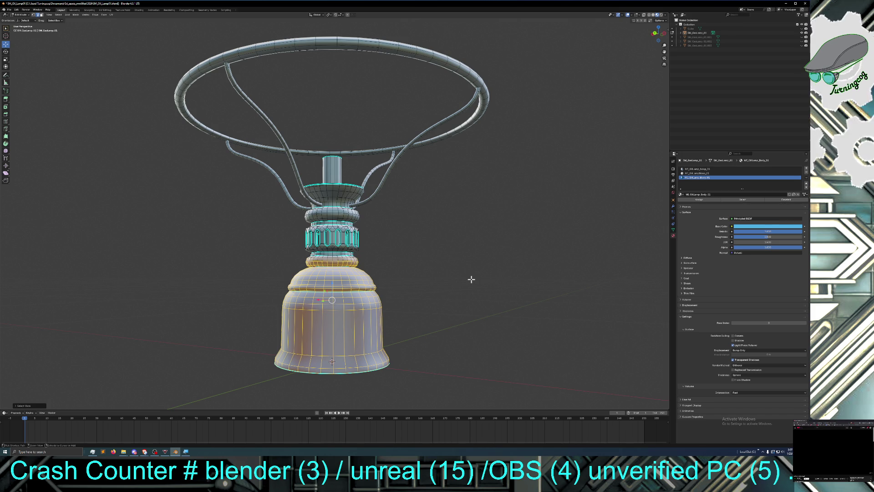
key(ctrl+KP_Subtract)
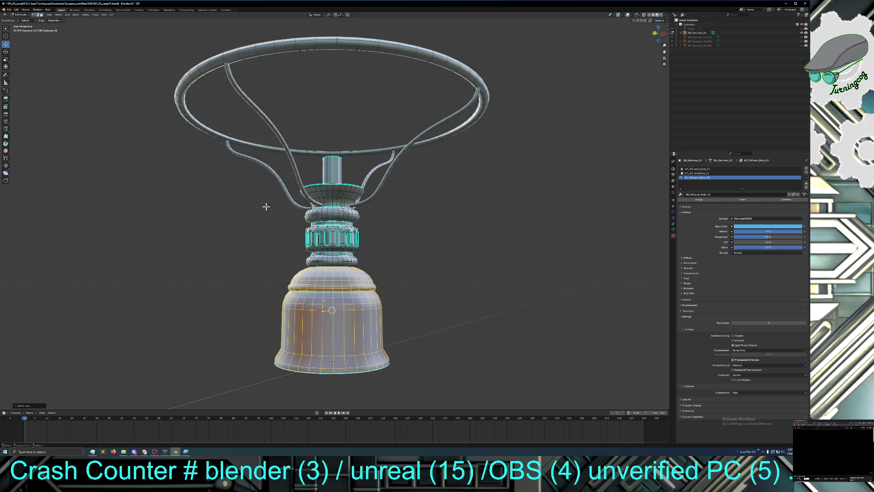
Step: Invert the selection to the lamp's upper parts, trimming one ring near the collar
click(58, 15)
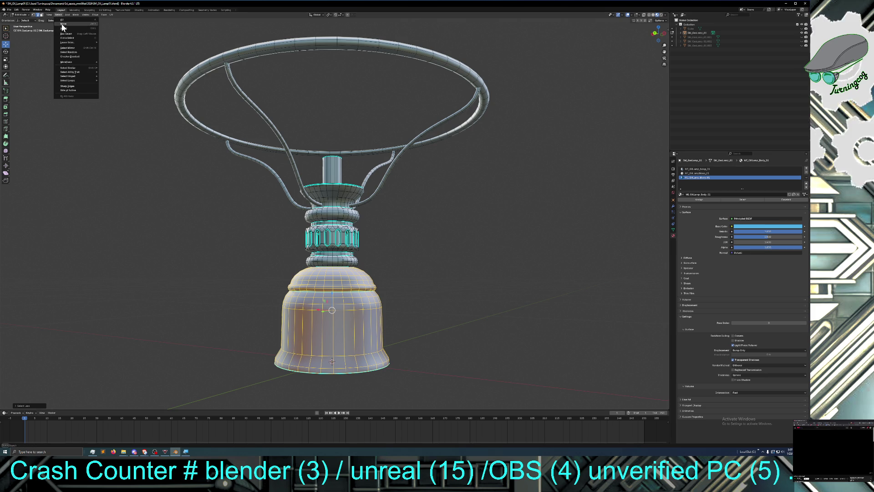
click(65, 28)
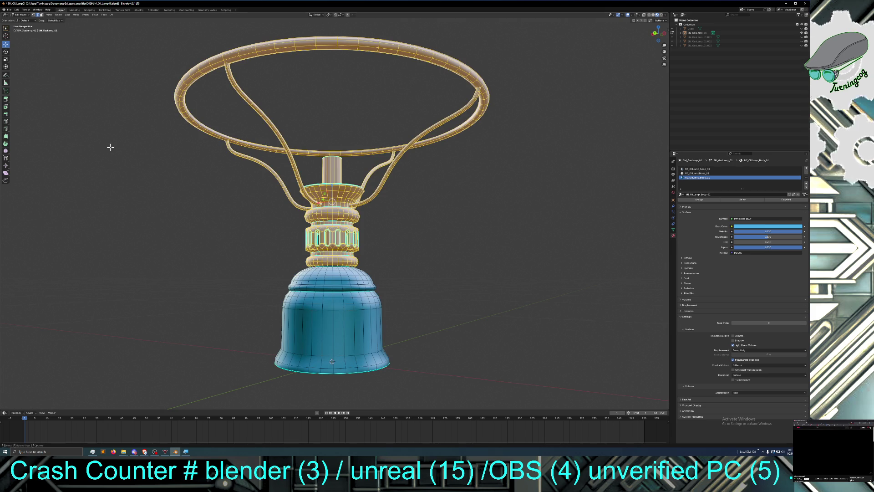
key(ctrl)
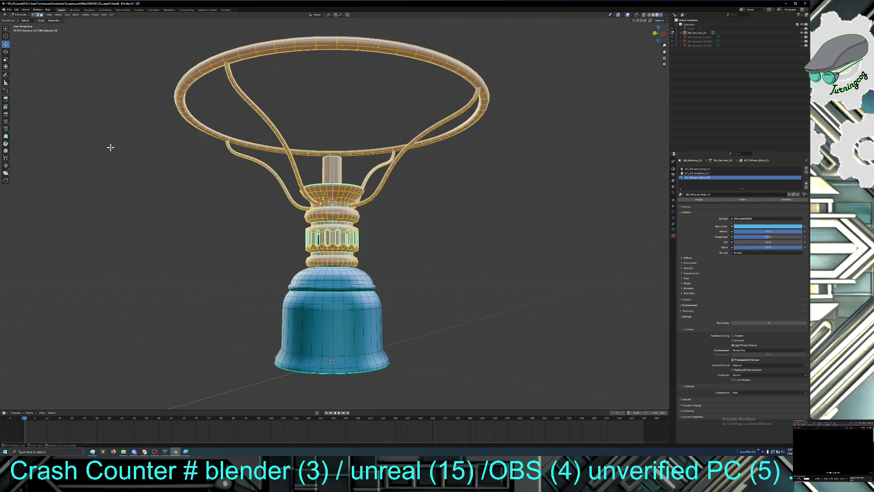
key(ctrl+KP_Subtract)
Step: Give the brass material a yellow Base Color and Metallic 1.0, and assign it to the upper parts
key(ctrl+KP_Add)
key(ctrl+KP_Add)
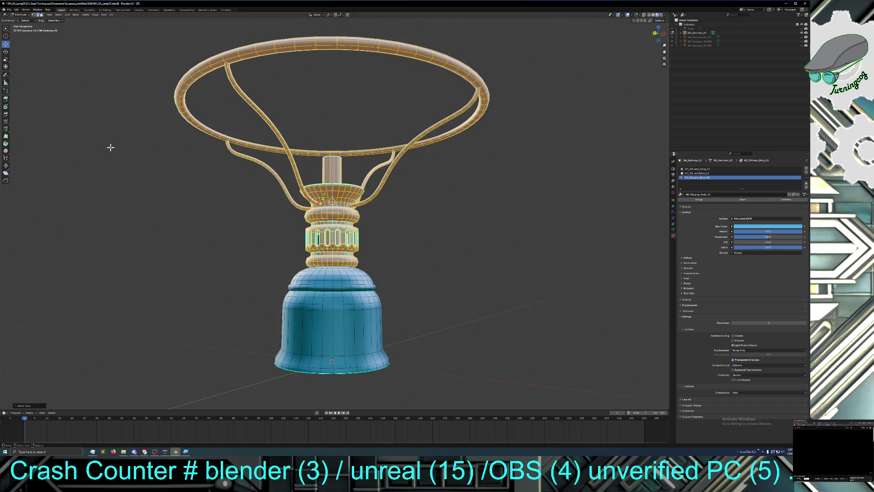
click(705, 173)
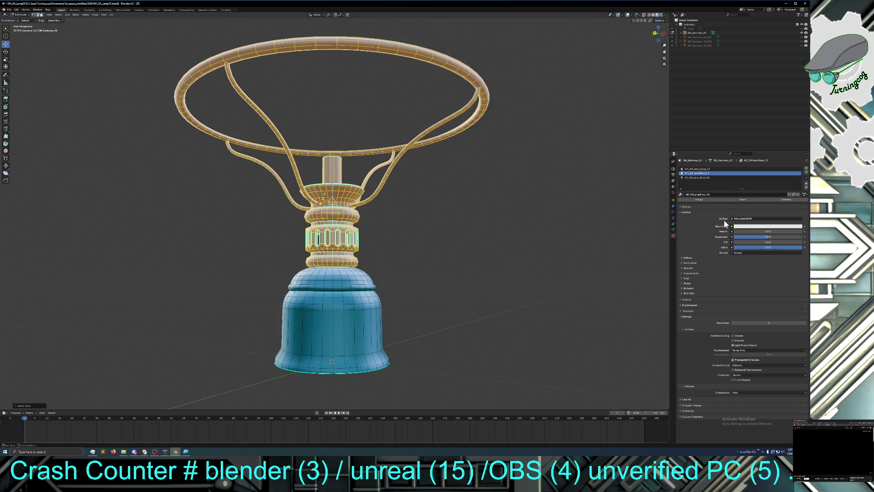
click(749, 229)
click(772, 175)
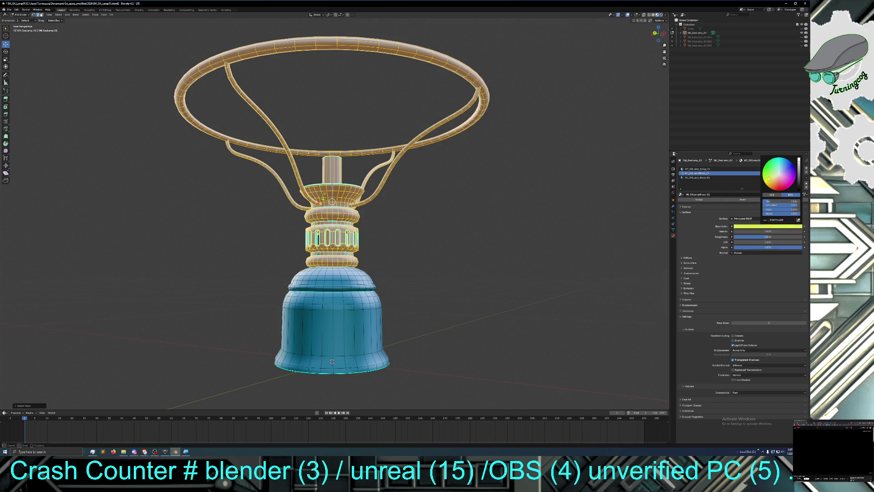
drag(773, 177, 771, 181)
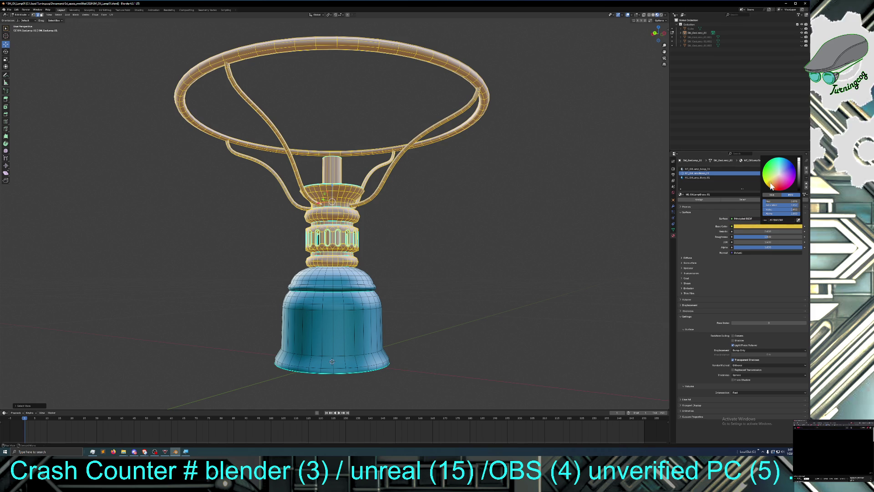
drag(741, 231, 804, 234)
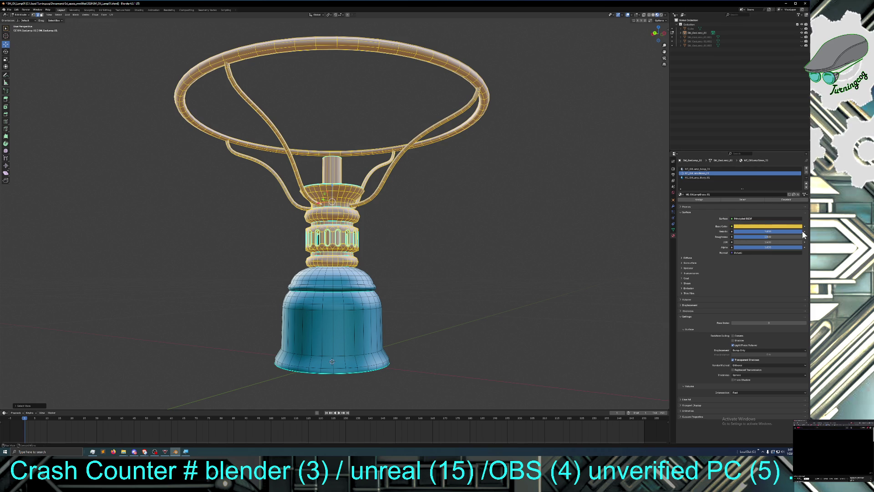
click(703, 201)
Step: Select the hoop and struts by box-selecting both sides and growing the selection
mouse_move(546, 207)
middle_down()
mouse_move(533, 197)
mouse_move(540, 213)
mouse_move(531, 197)
middle_up()
click(547, 203)
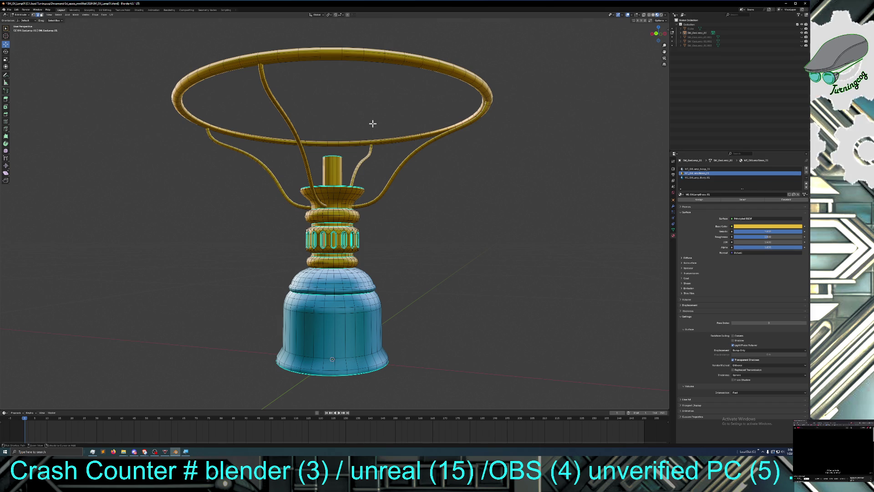
drag(361, 122, 447, 164)
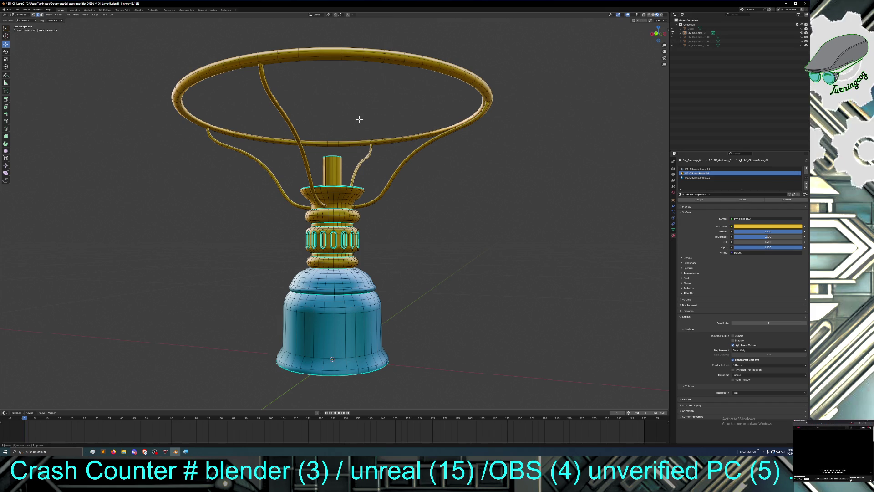
drag(361, 122, 447, 172)
drag(303, 88, 163, 140)
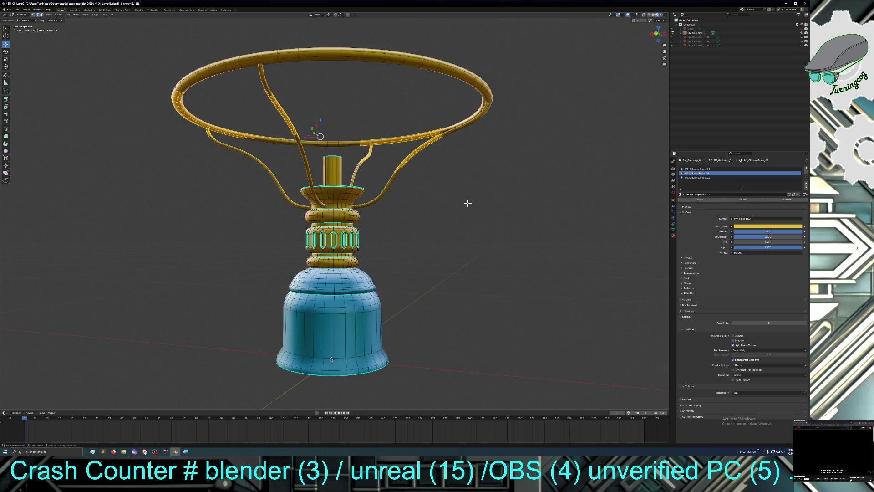
key(ctrl+KP_Add)
key(ctrl+KP_Add)
key(ctrl+KP_Add)
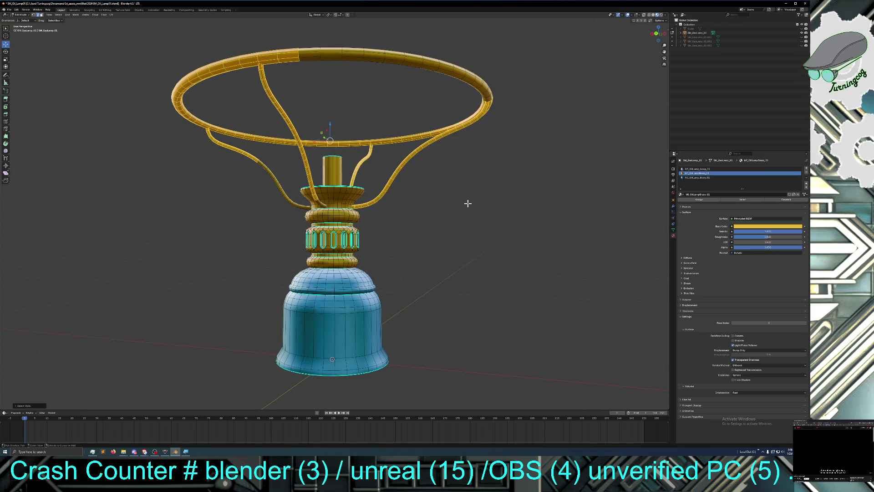
key(ctrl+KP_Add)
key(ctrl+KP_Add)
key(ctrl+KP_Add)
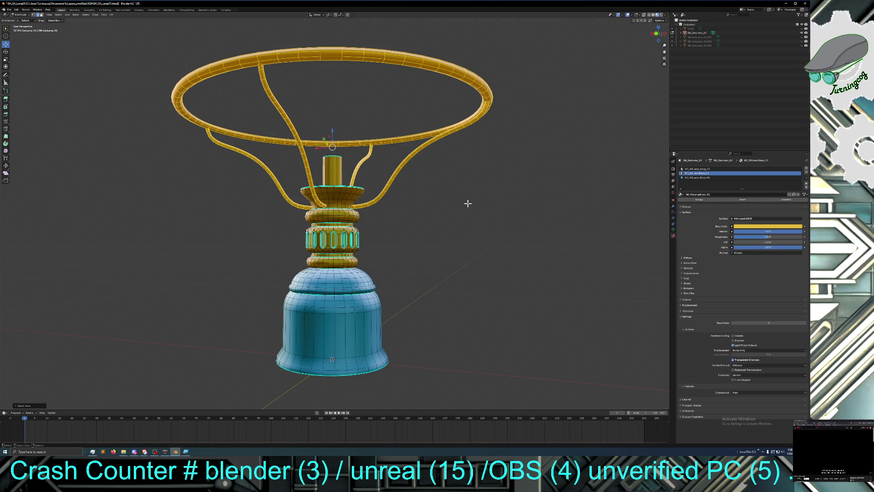
click(712, 169)
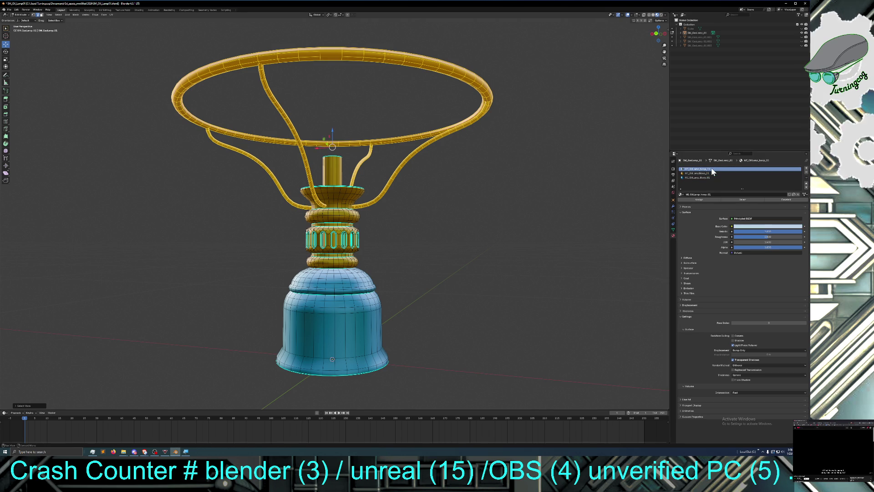
Step: Assign the hoop material to the selected hoop and struts
click(707, 200)
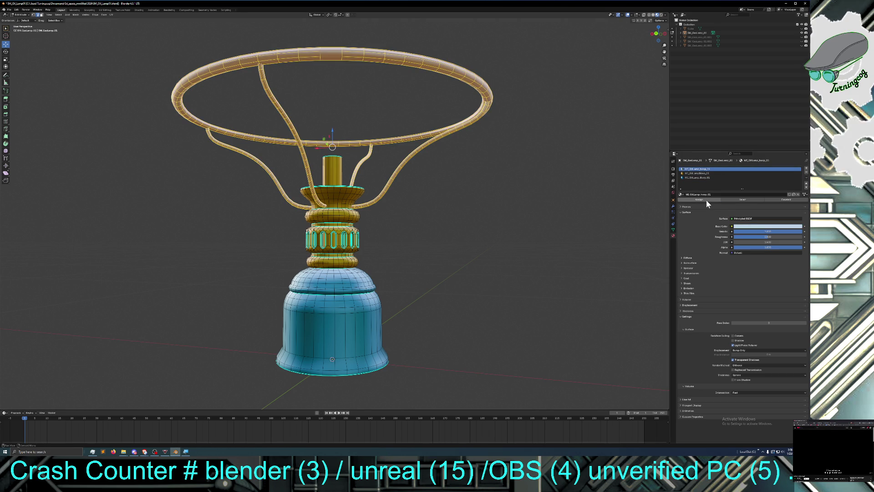
click(455, 248)
scroll(454, 248, down, 3)
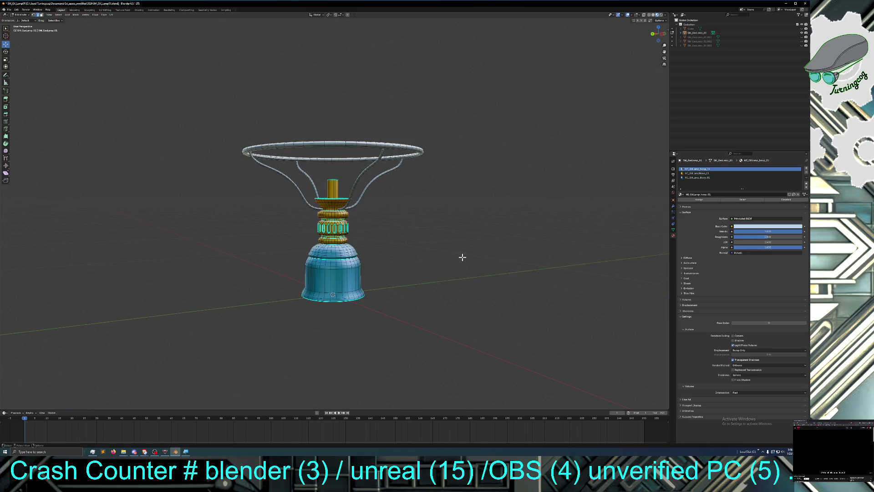
mouse_move(462, 257)
middle_down()
mouse_move(527, 253)
mouse_move(457, 260)
mouse_move(490, 255)
mouse_move(469, 257)
mouse_move(478, 258)
middle_up()
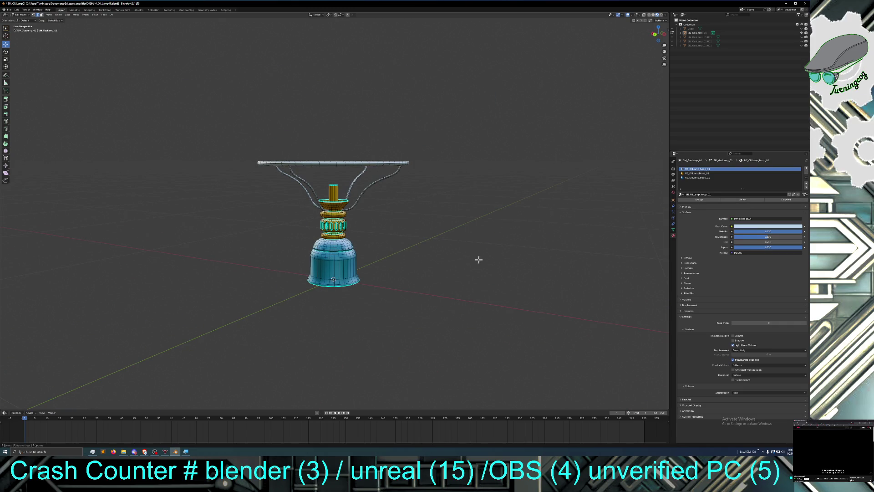
Step: Unhide the knob part in the Outliner and return to Object Mode
click(801, 45)
mouse_move(474, 218)
middle_down()
mouse_move(467, 230)
mouse_move(492, 226)
middle_up()
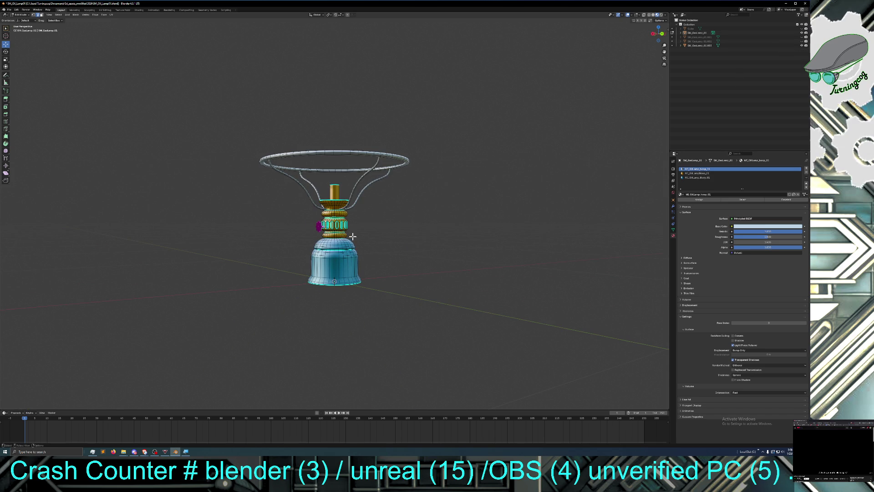
click(17, 15)
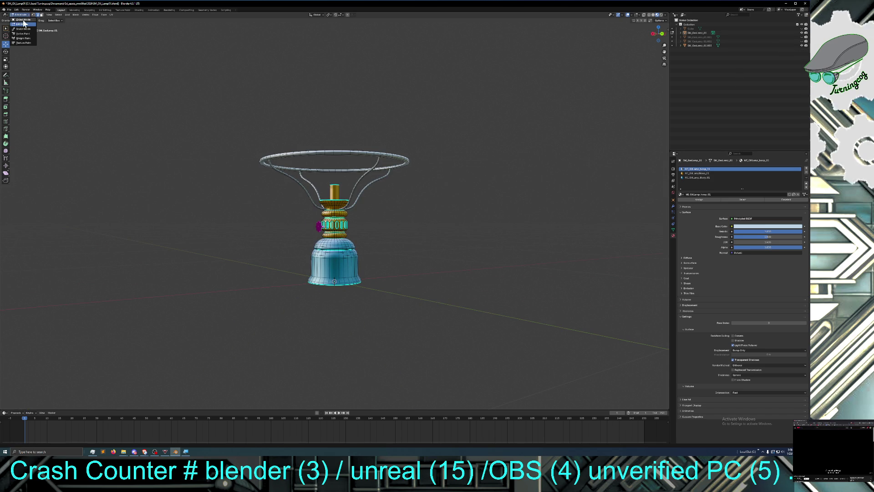
click(24, 24)
Step: Replace the red knob's two old materials with MT_OilLampBrass_01
click(319, 226)
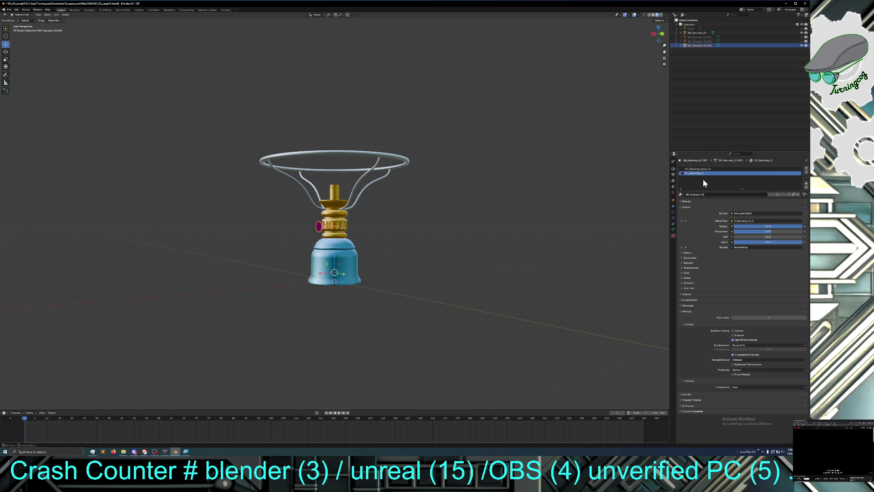
click(806, 173)
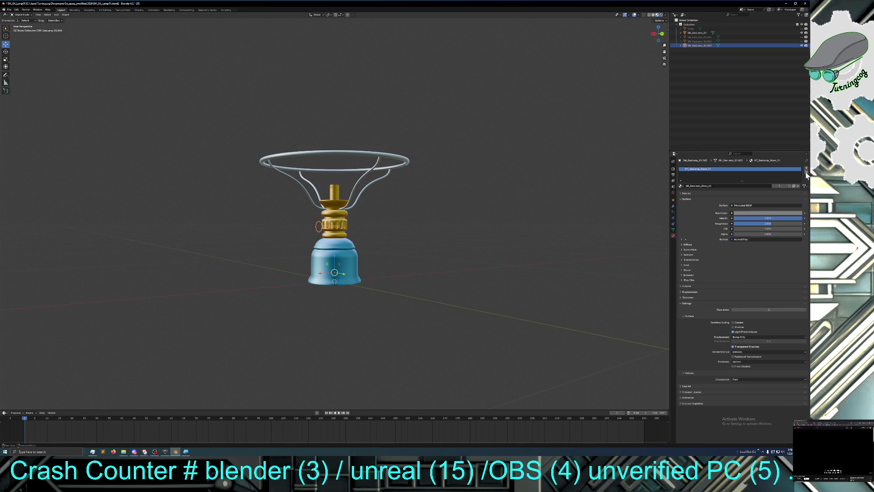
click(806, 172)
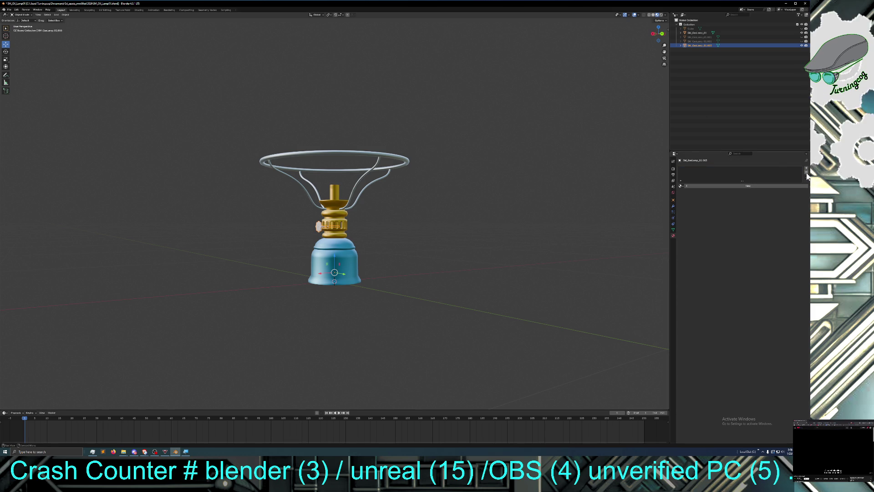
click(681, 185)
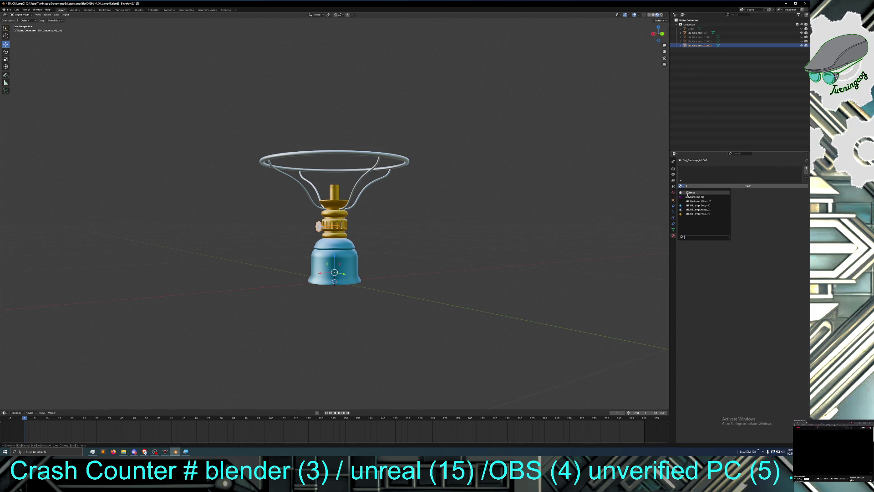
click(693, 213)
click(392, 222)
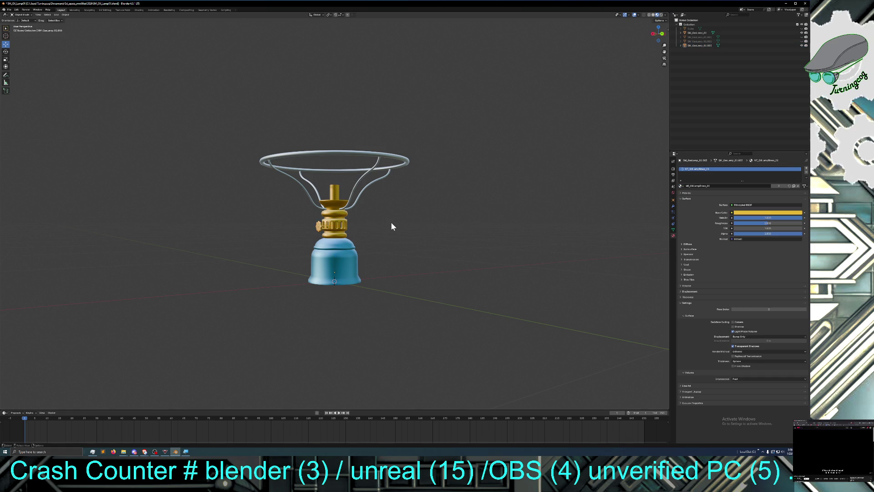
middle_drag(422, 223, 515, 225)
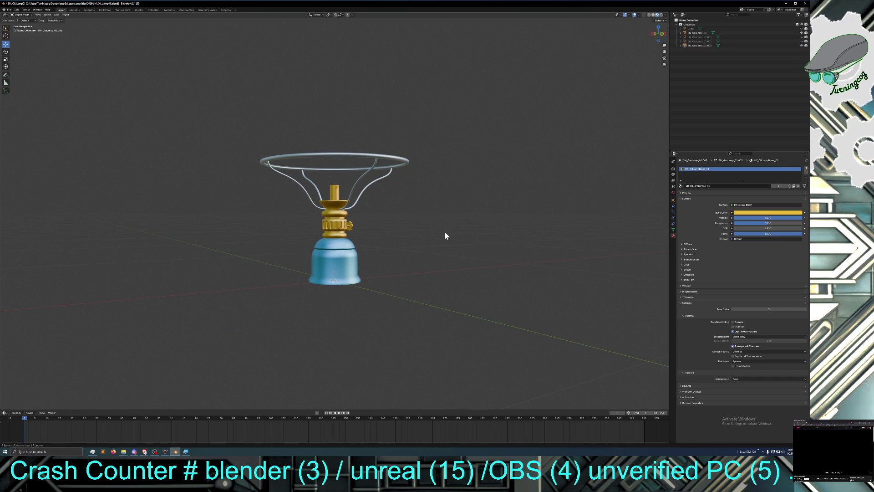
mouse_move(472, 244)
middle_down()
mouse_move(460, 244)
mouse_move(475, 234)
middle_up()
scroll(437, 269, up, 3)
mouse_move(445, 266)
middle_down()
mouse_move(437, 285)
mouse_move(450, 299)
middle_up()
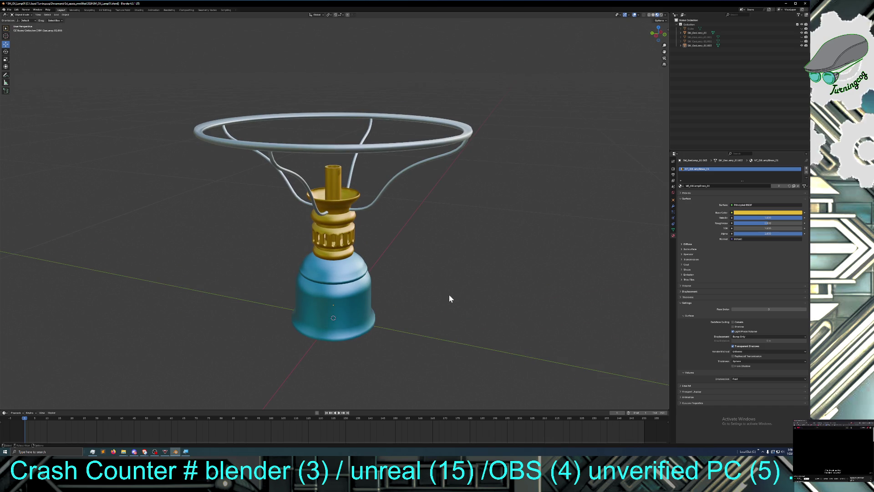
Step: Unhide SM_GasLamp_01.002, the pink lampshade and the Cube in the Outliner
click(706, 41)
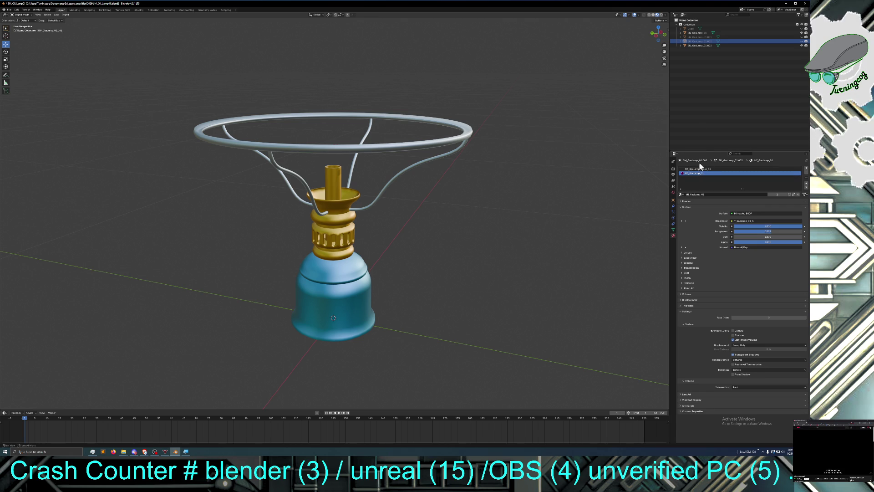
click(802, 42)
click(802, 37)
middle_drag(585, 140, 588, 128)
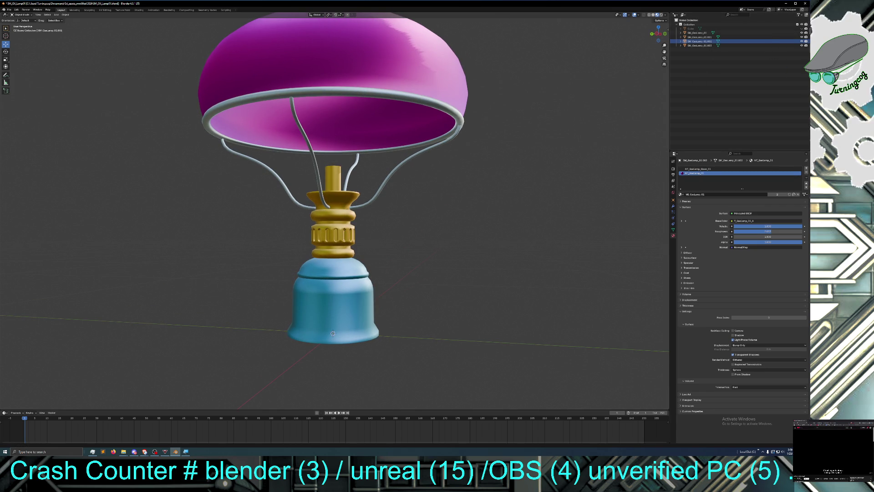
click(802, 29)
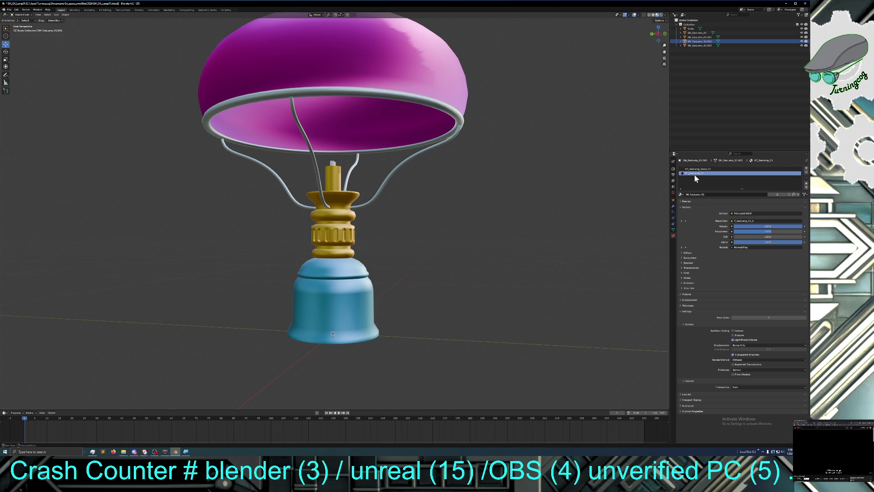
mouse_move(570, 160)
middle_down()
mouse_move(553, 164)
mouse_move(546, 184)
mouse_move(522, 179)
mouse_move(546, 163)
mouse_move(552, 201)
mouse_move(547, 195)
middle_up()
scroll(553, 164, down, 3)
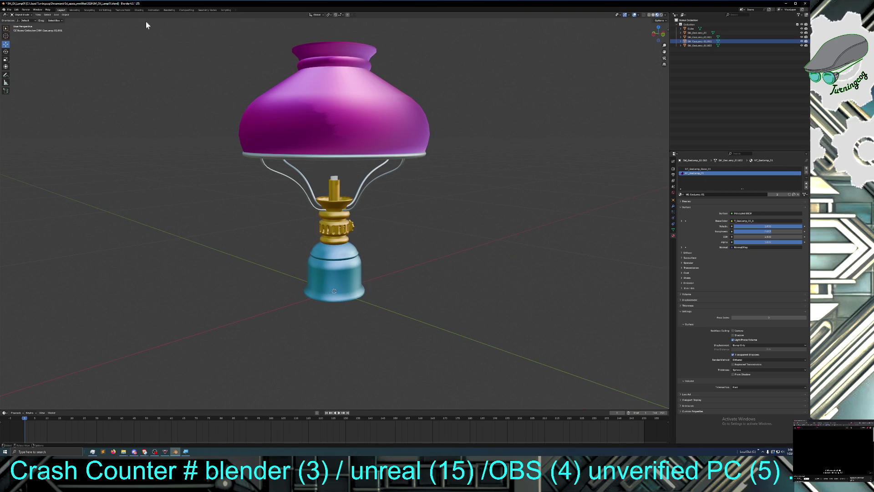
Step: Remove both old material slots from the glass chimney and browse existing materials
click(806, 175)
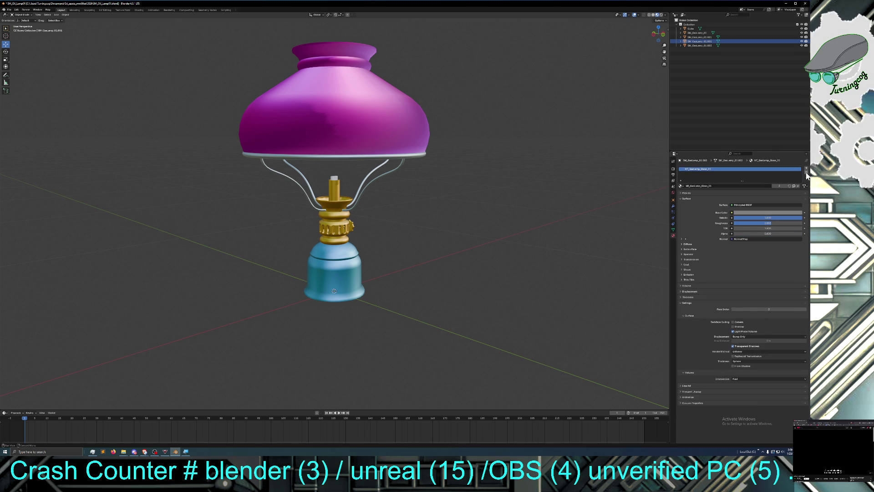
click(807, 174)
click(681, 186)
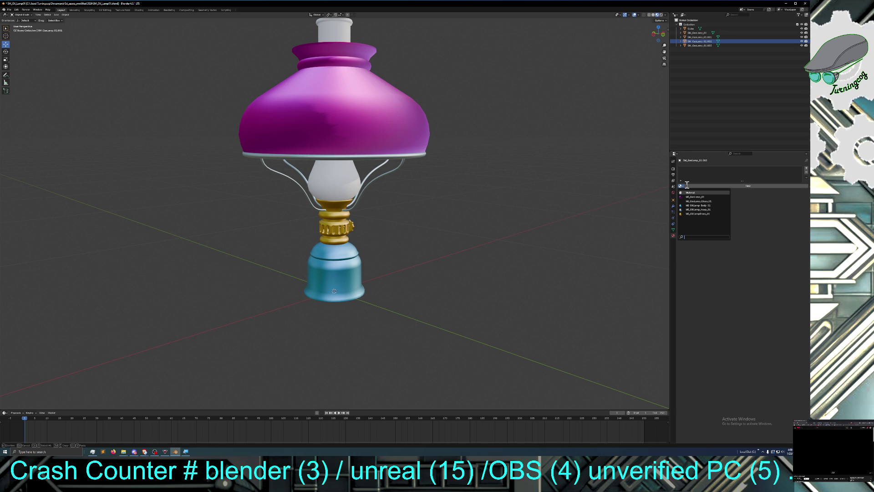
Step: Create a new material for the glass chimney and name it MI_OilLamp_Shade_01
key(Escape)
click(687, 186)
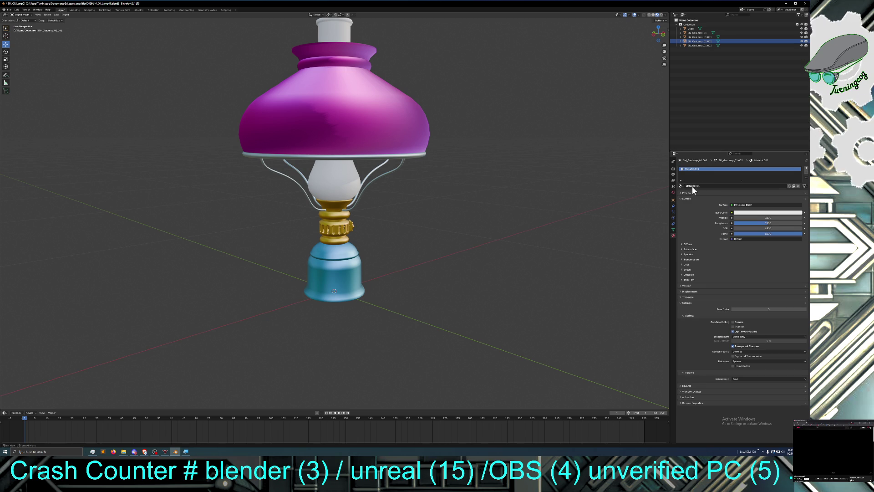
click(702, 185)
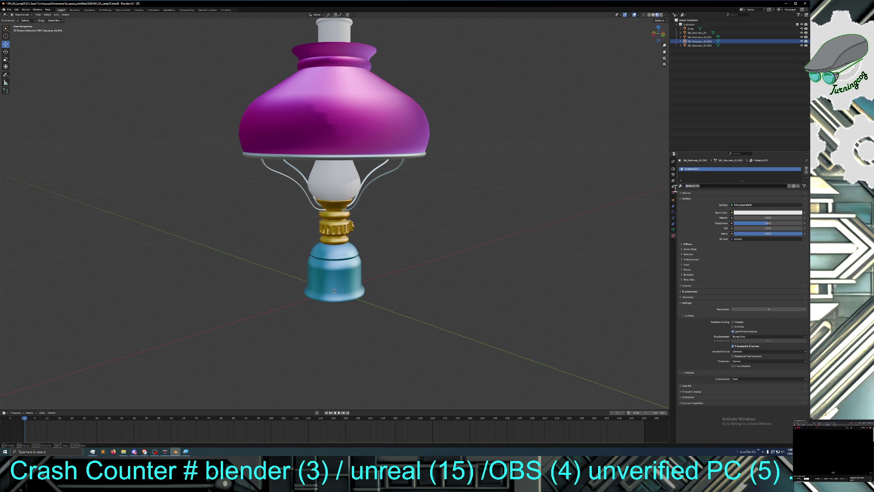
click(690, 186)
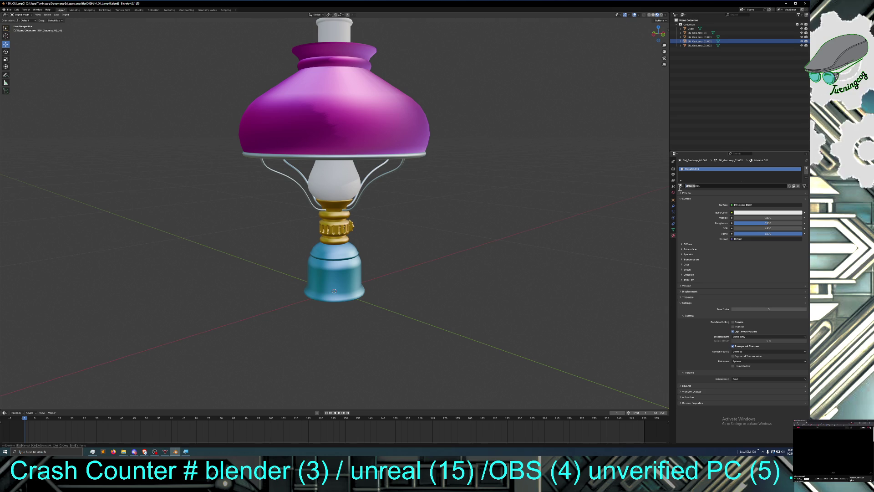
key(BackSpace)
key(Escape)
click(693, 186)
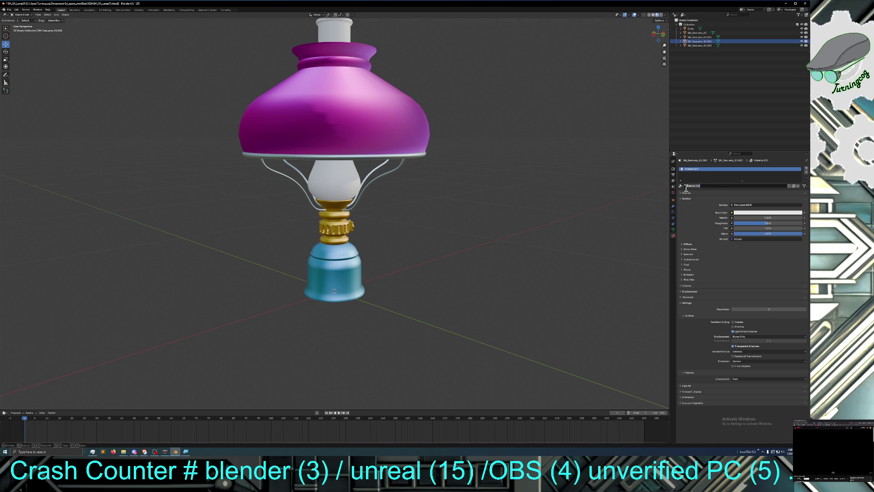
text(MI_OilLamp_hoop_01)
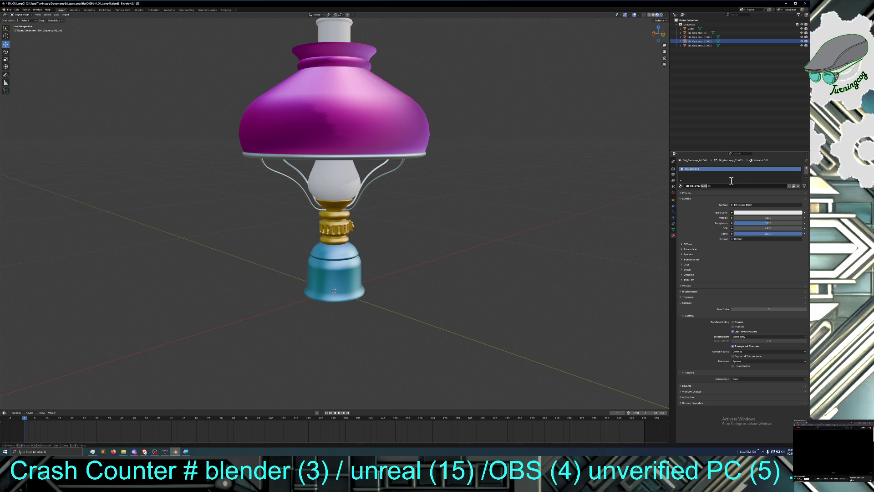
text(Shade)
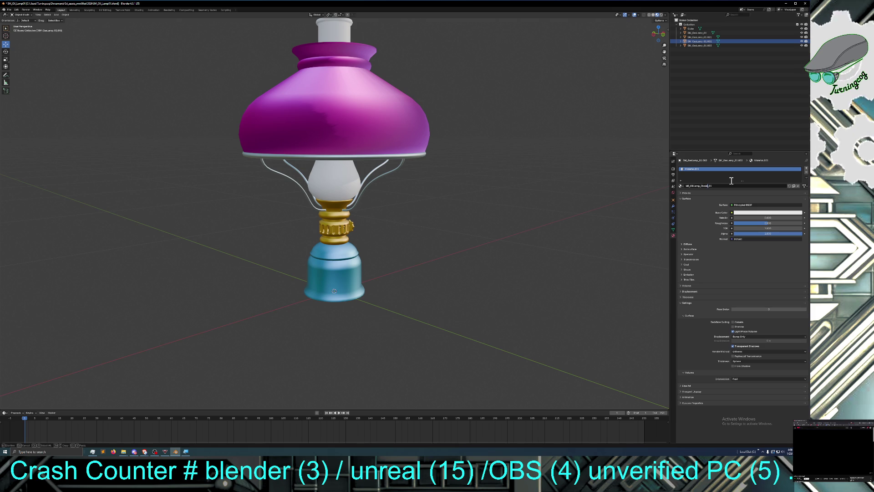
key(Return)
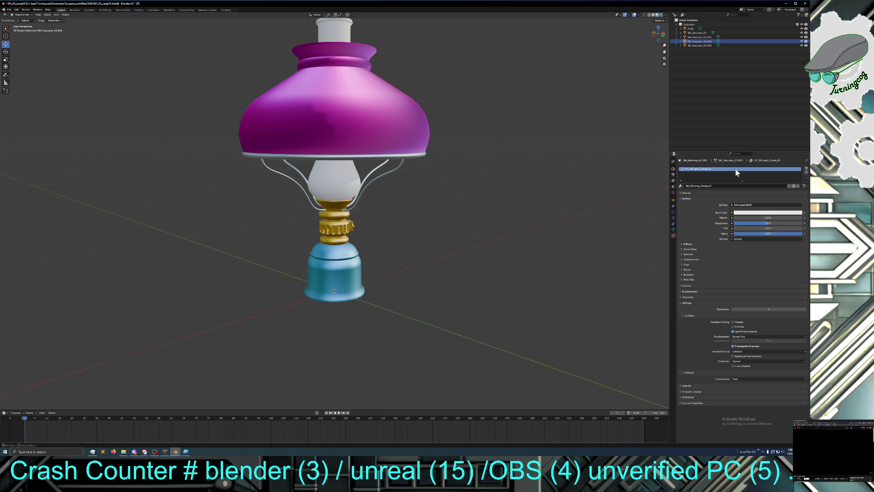
click(336, 182)
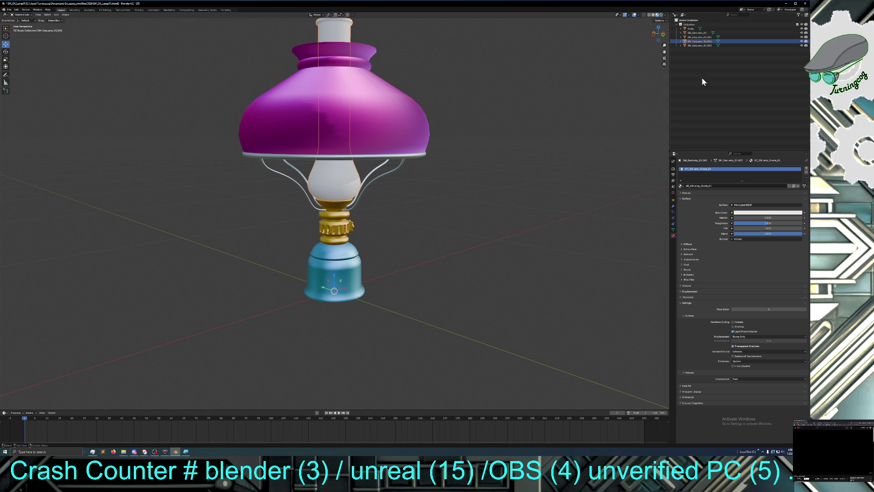
click(599, 135)
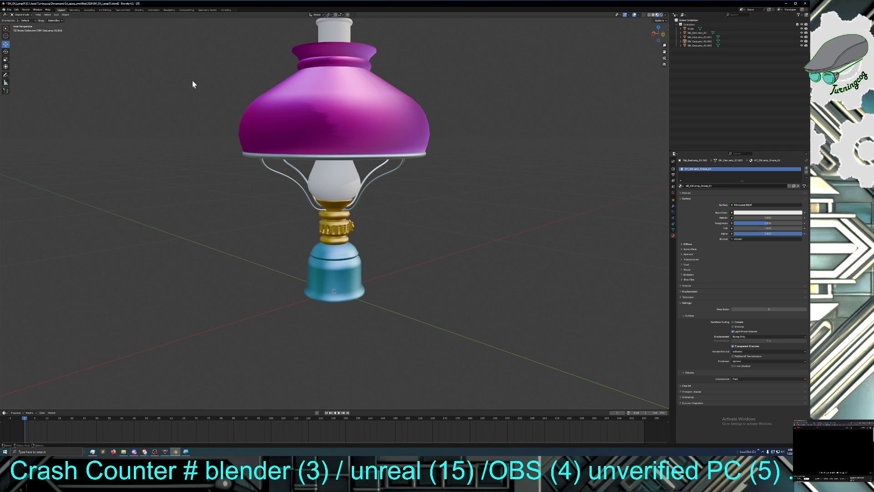
Step: Replace the purple shade's two materials with MI_OilLamp_Shade_01
click(335, 117)
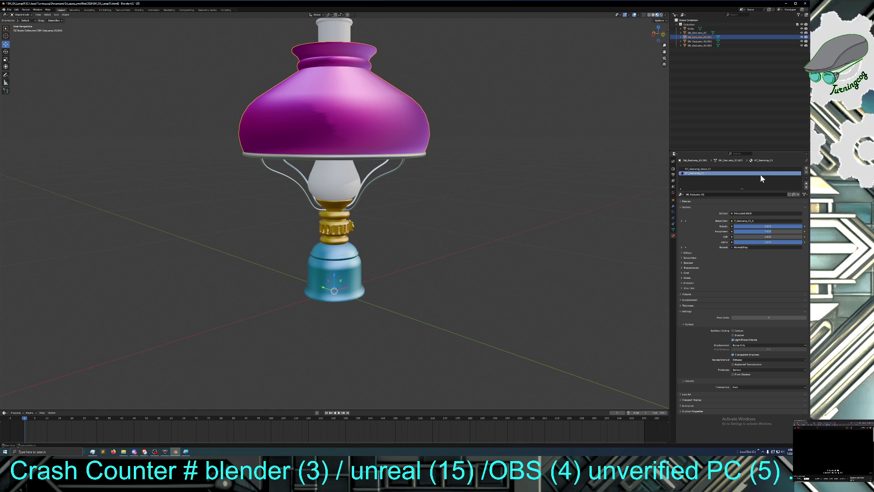
click(806, 173)
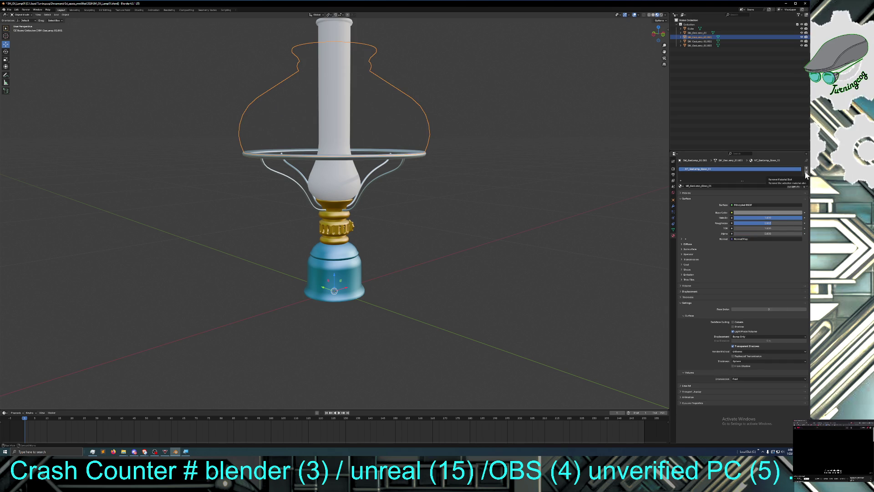
click(806, 173)
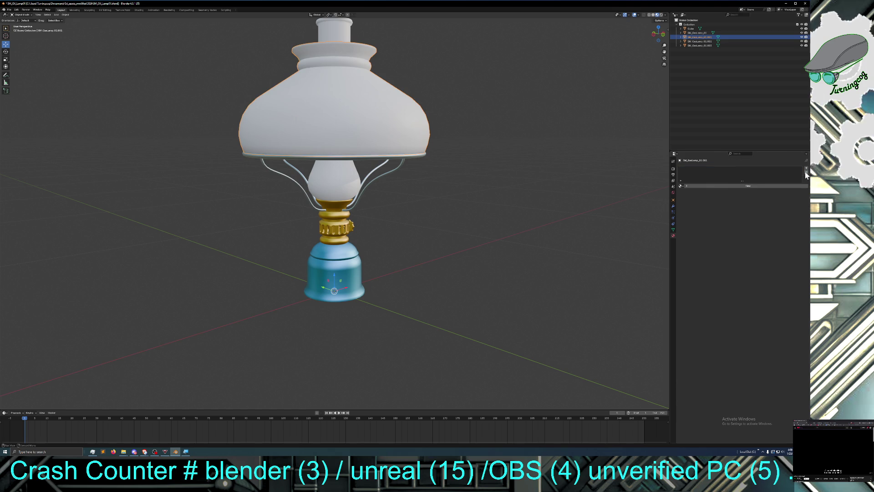
click(681, 186)
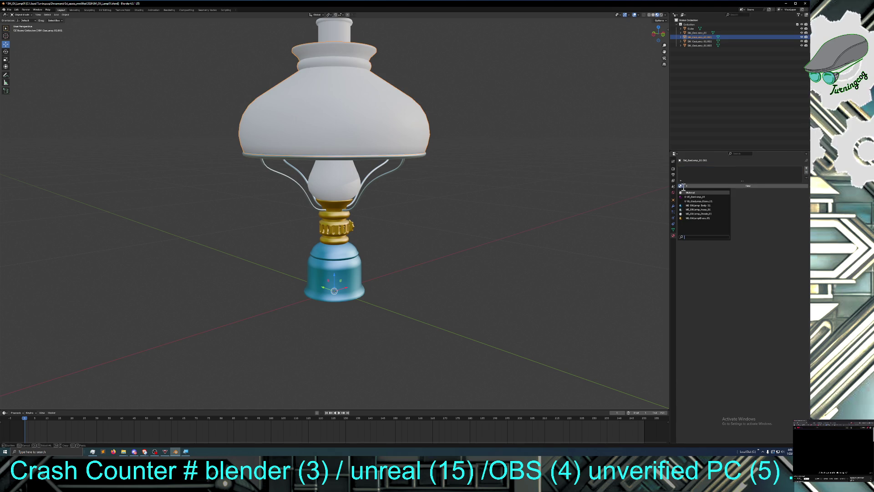
click(702, 214)
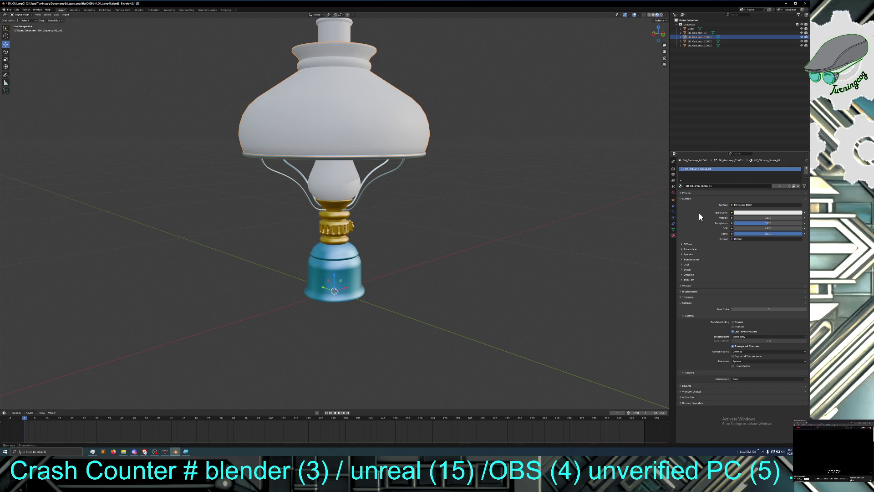
Step: Lower SM_GasLamp_01.002's roughness and adjust its alpha so the glass is glossier and slightly transparent
click(695, 42)
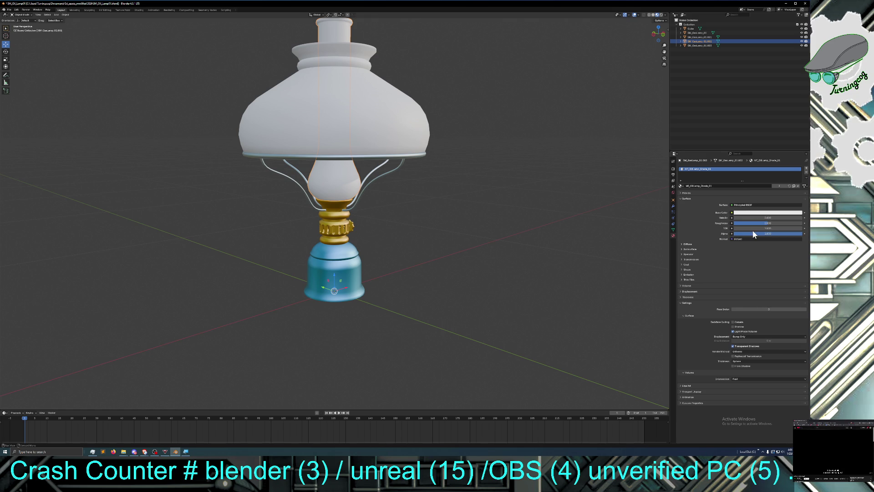
drag(761, 224, 735, 224)
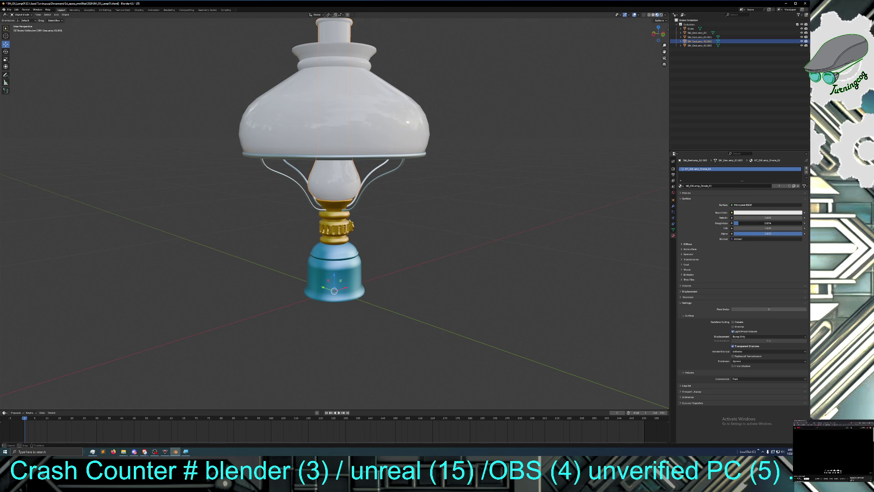
drag(735, 223, 737, 222)
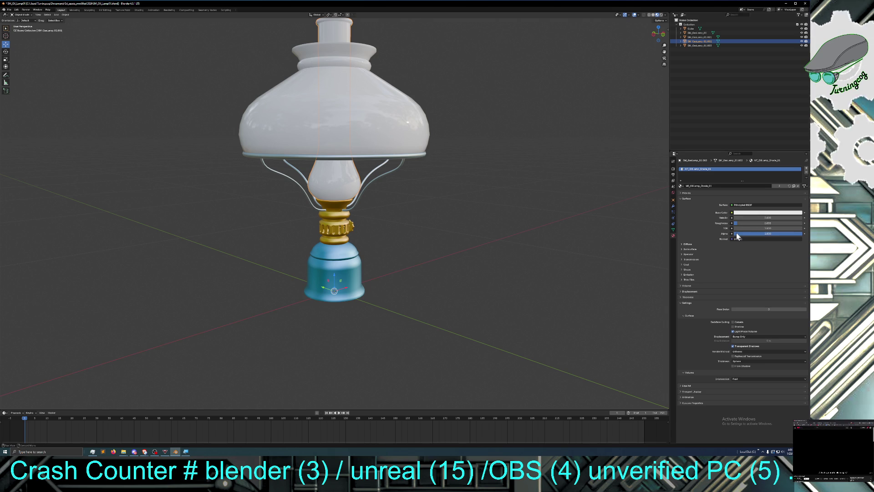
drag(770, 236, 802, 234)
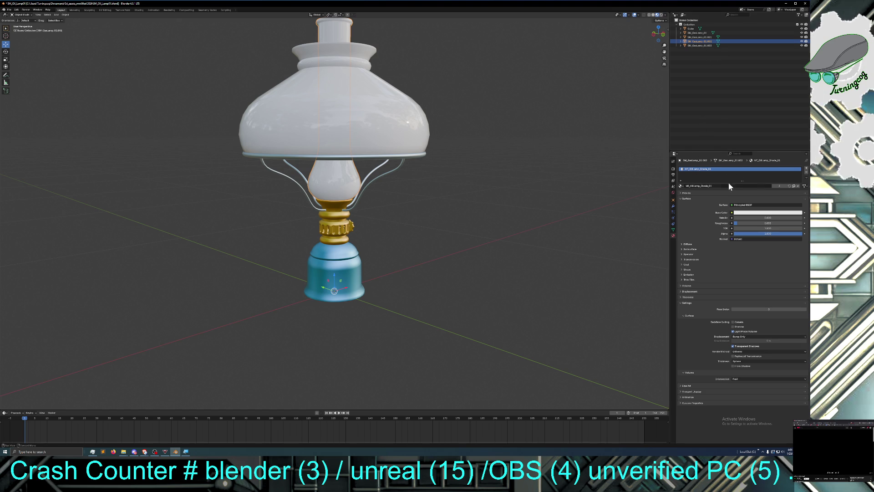
Step: Remove the shared material from the glass part and create a new one
click(805, 173)
click(681, 186)
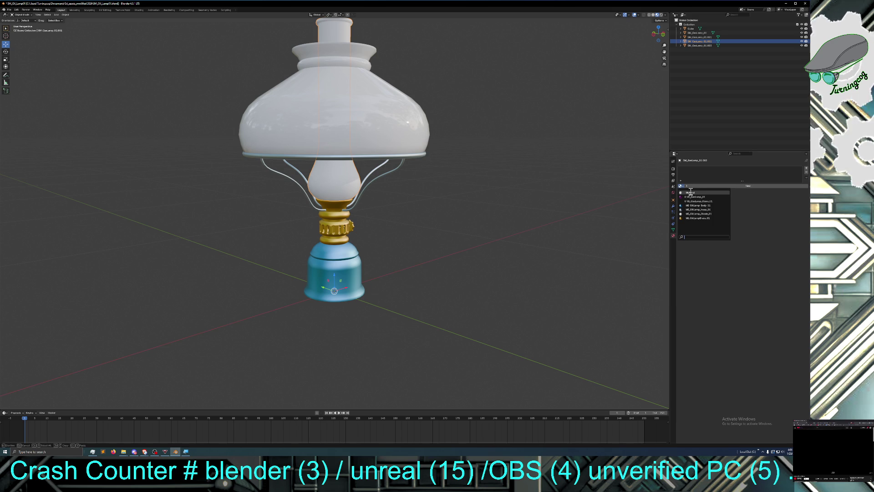
click(701, 186)
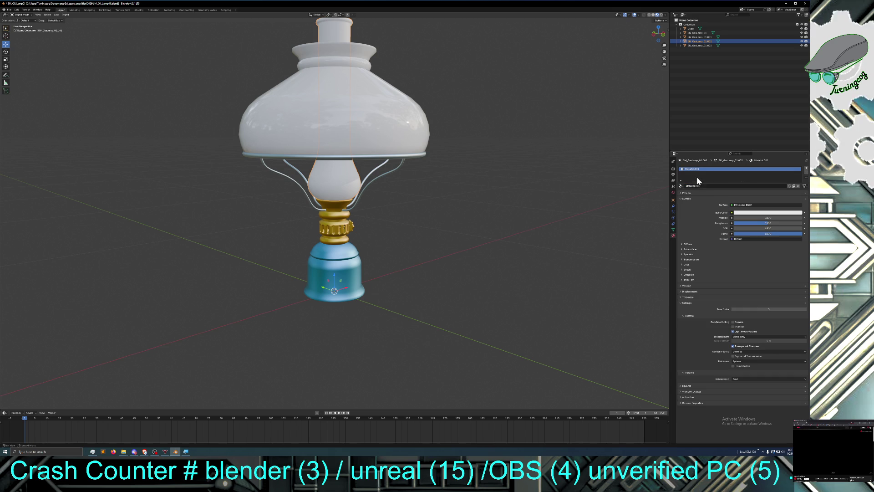
Step: Rename Material.001 to an MI_OilLamp_Top_01 chimney material name
click(702, 186)
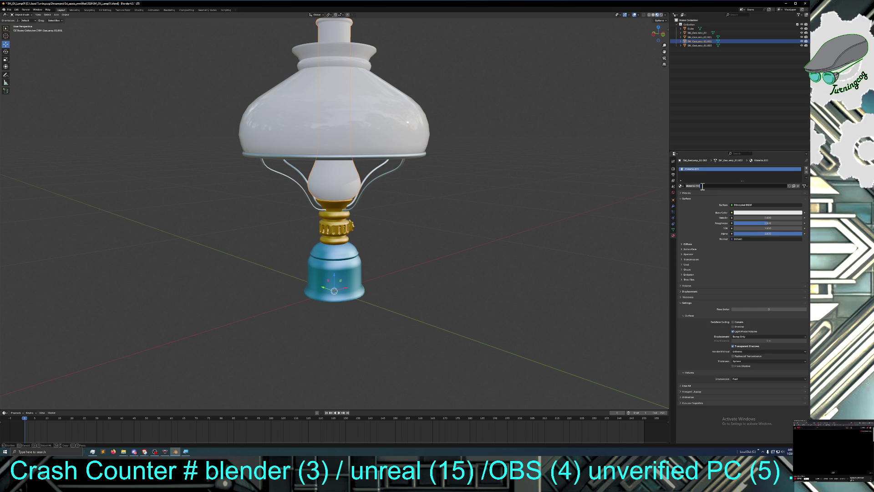
text(MI_OilLamp_Top_01)
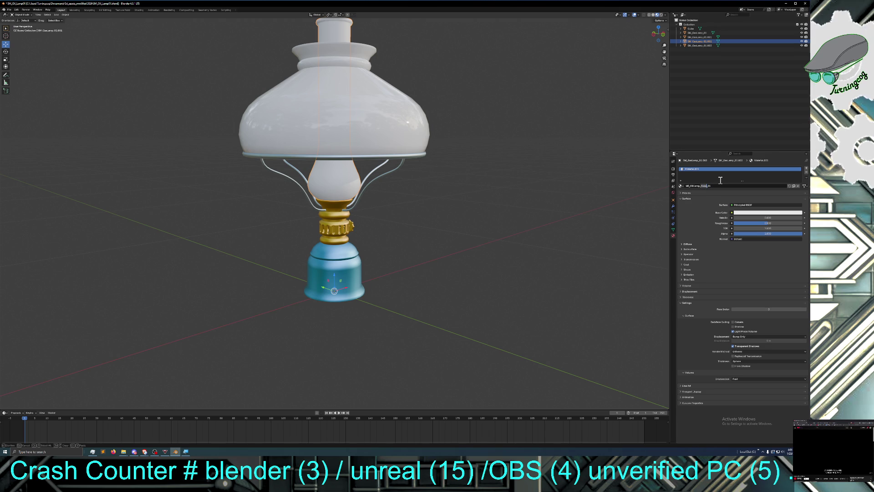
text(Chimney)
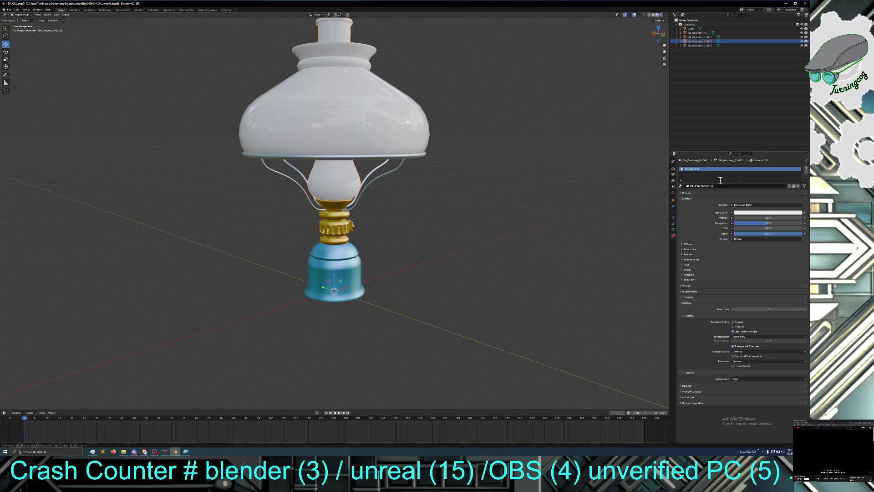
text(e)
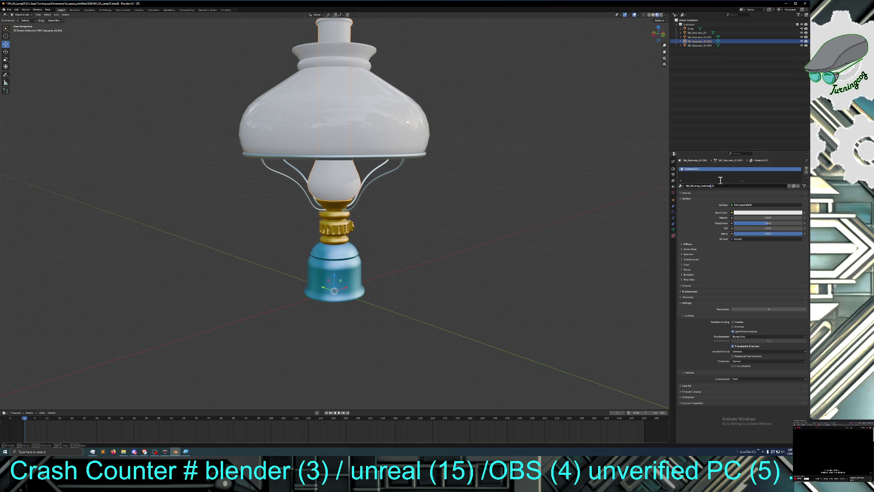
key(Return)
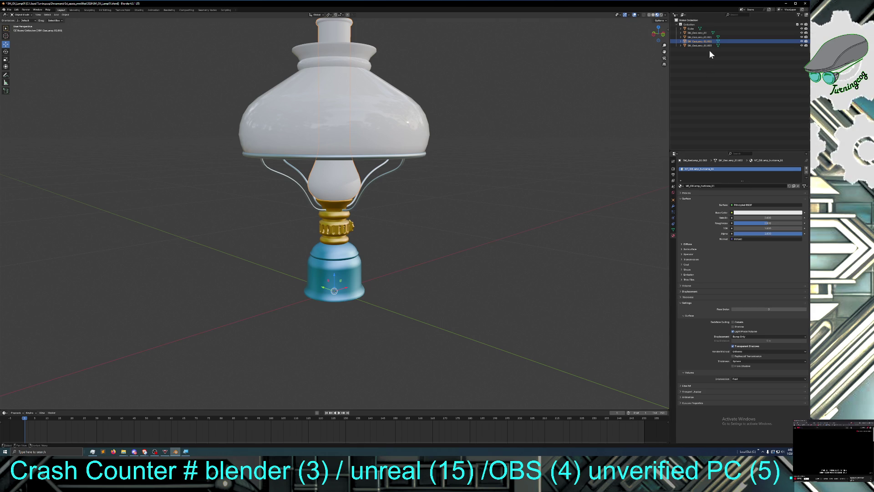
Step: Set the lamp shade's Base Color to a slightly desaturated green
click(706, 38)
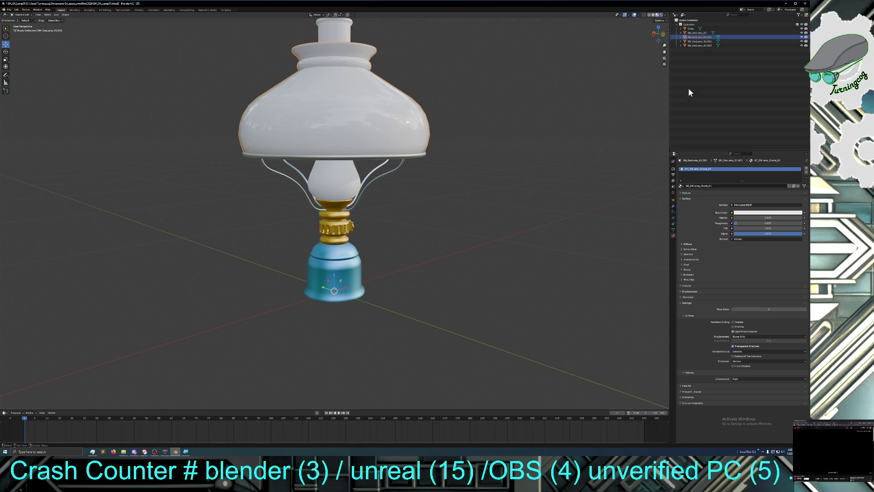
click(749, 213)
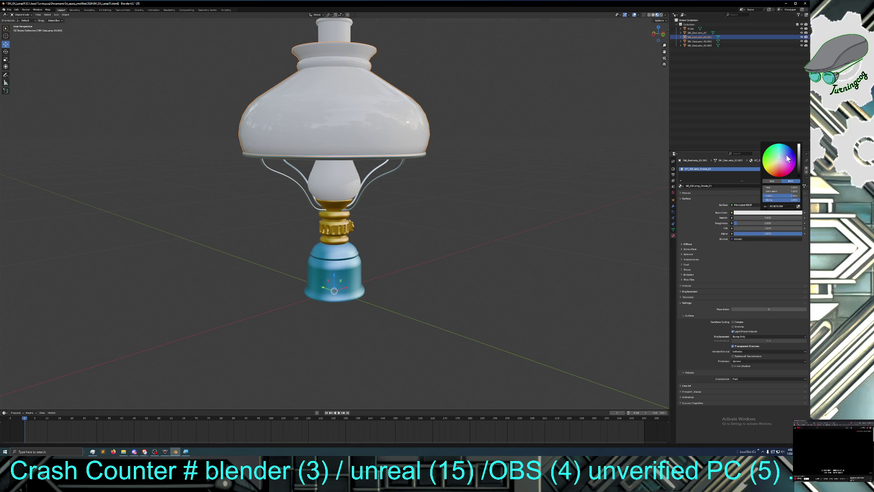
click(773, 156)
drag(774, 156, 770, 155)
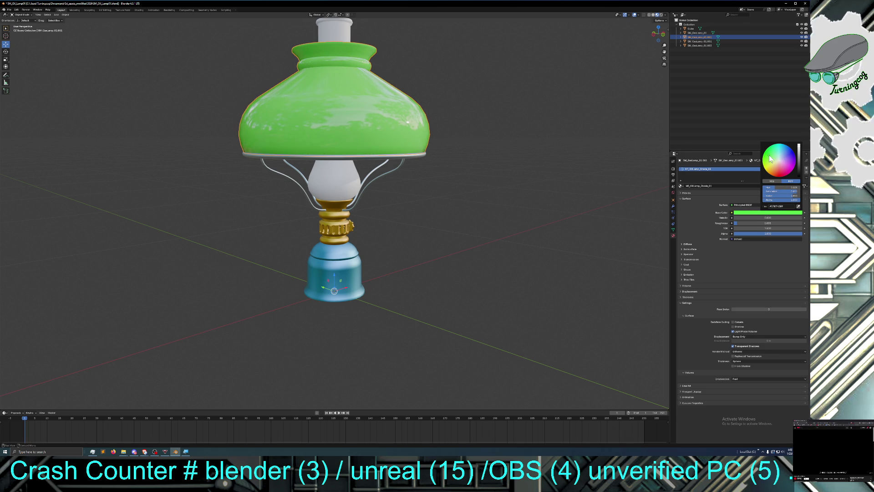
mouse_move(782, 192)
mouse_down()
mouse_move(764, 192)
mouse_move(804, 195)
mouse_move(794, 196)
mouse_up()
mouse_move(545, 220)
middle_down()
mouse_move(471, 211)
mouse_move(474, 226)
mouse_move(431, 224)
middle_up()
scroll(507, 219, down, 5)
scroll(478, 223, up, 2)
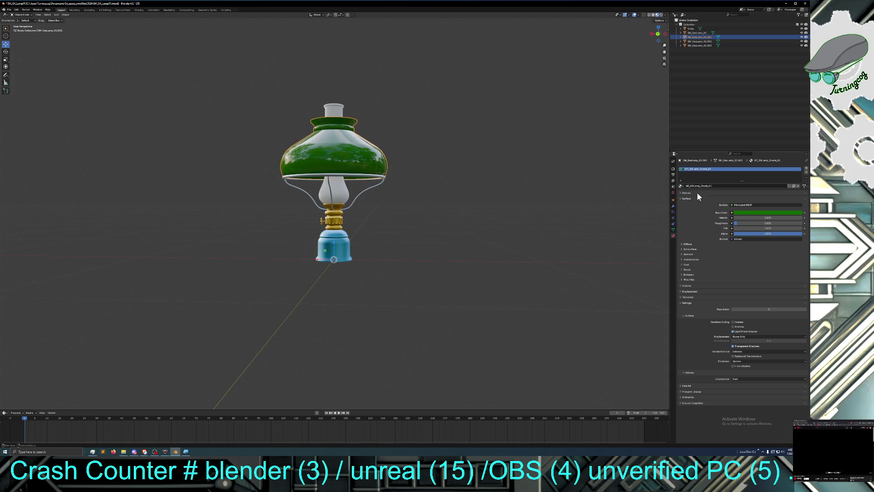
Step: Tint the hurricane glass's Base Color pale cyan
click(710, 41)
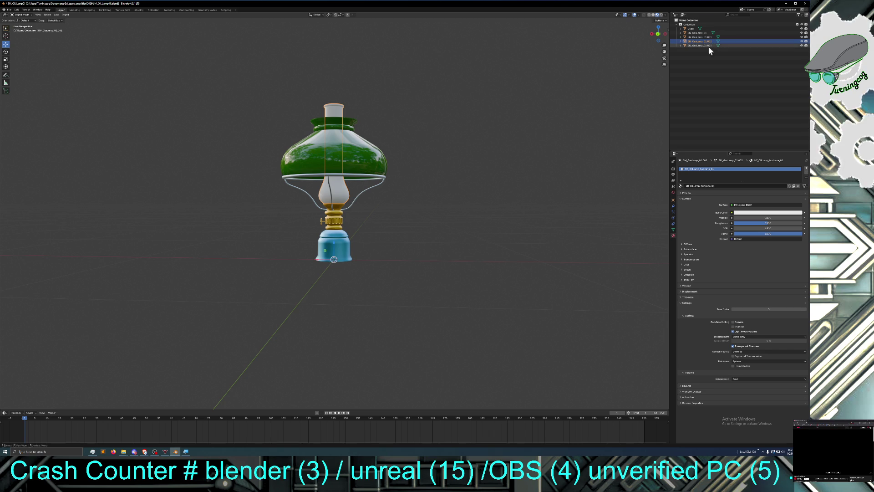
click(756, 212)
click(779, 163)
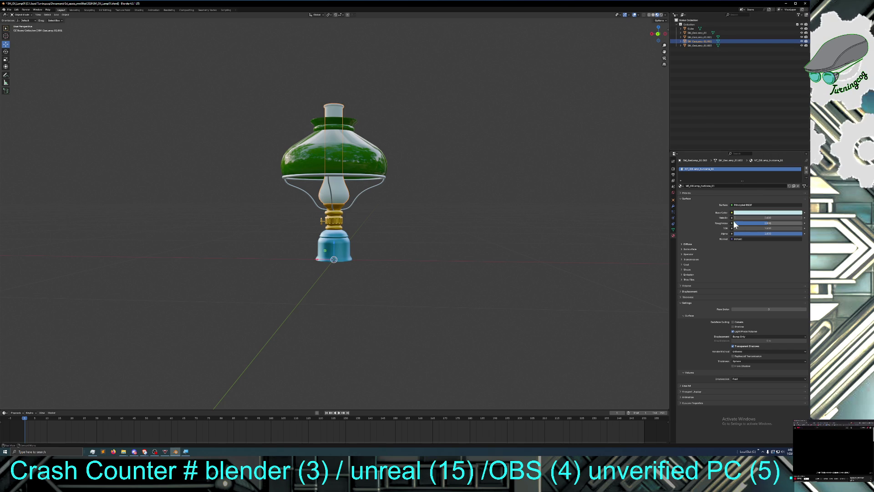
click(545, 230)
mouse_move(542, 229)
middle_down()
mouse_move(575, 230)
mouse_move(507, 252)
middle_up()
scroll(457, 266, up, 3)
middle_drag(457, 265, 461, 265)
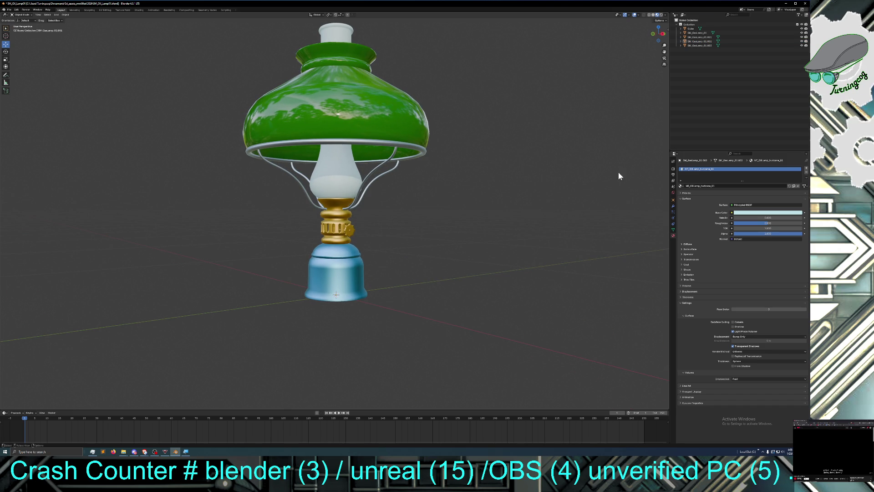
click(691, 29)
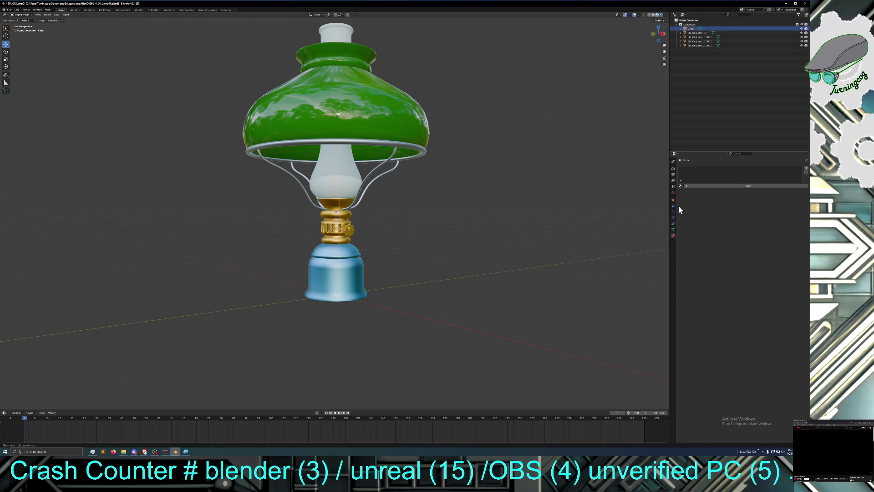
Step: Assign the plain Material to the Cube and rename it MI_OilLamp_wick_01
click(681, 186)
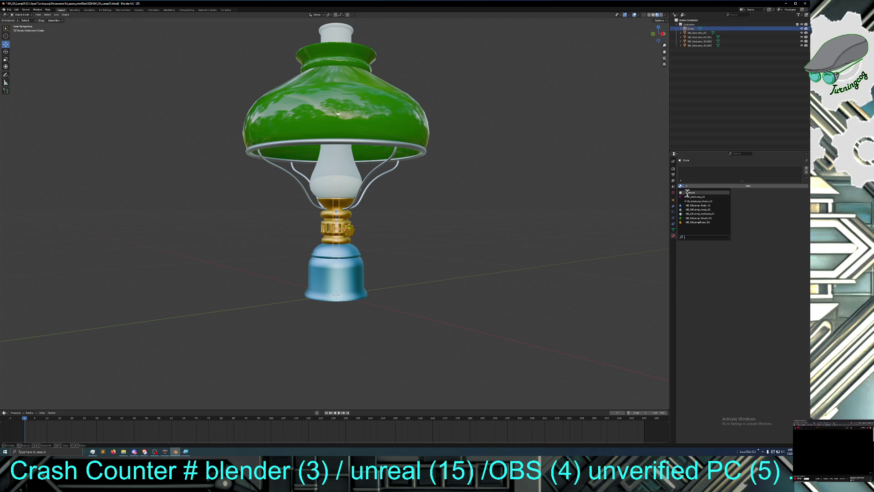
click(689, 192)
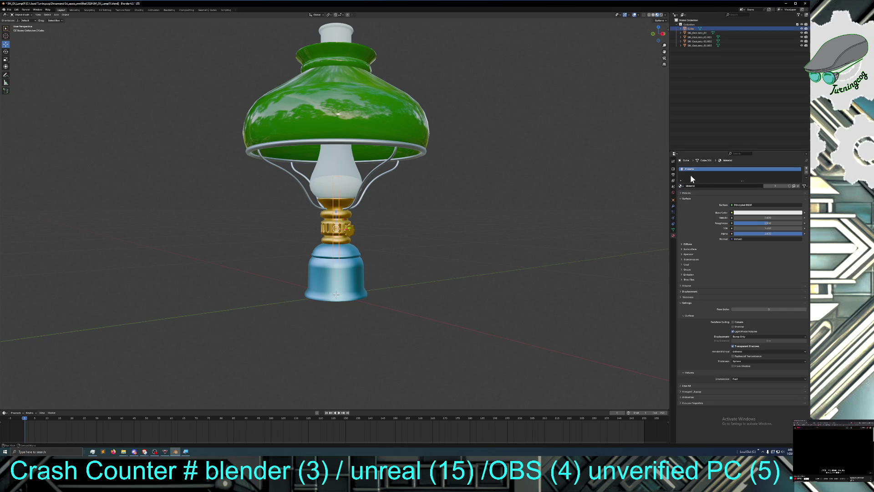
double_click(701, 186)
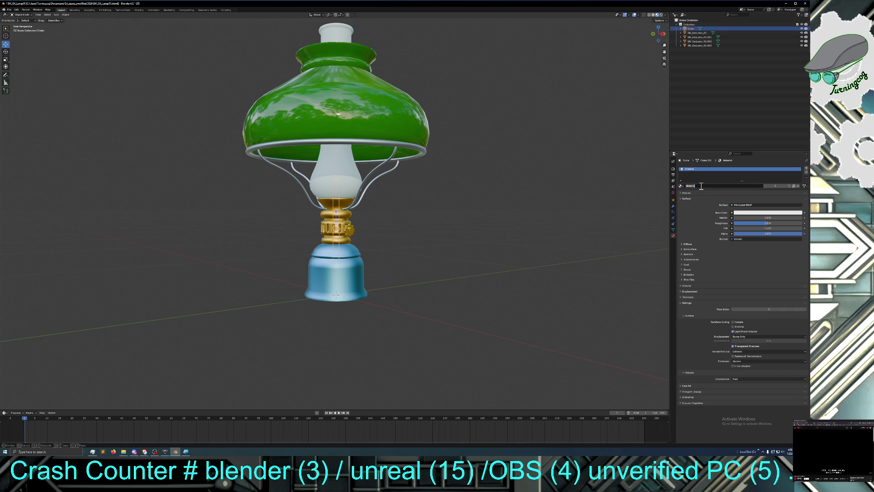
key(ctrl+v)
key(BackSpace)
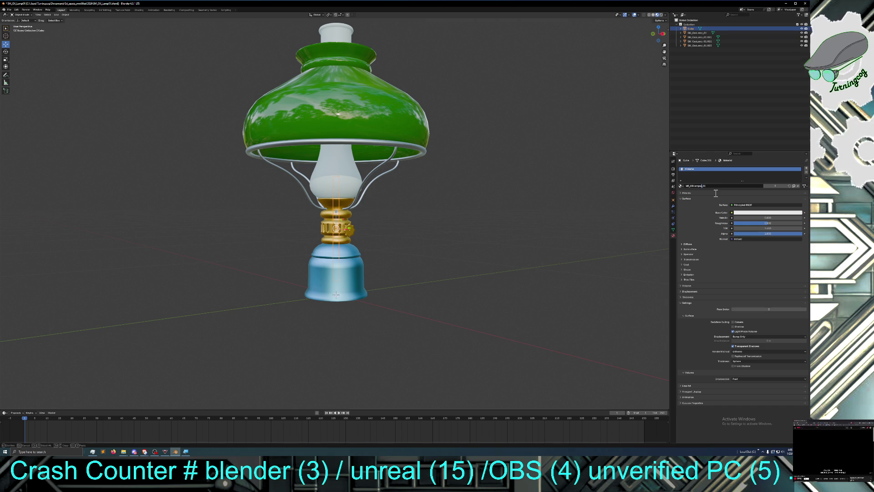
text(wick)
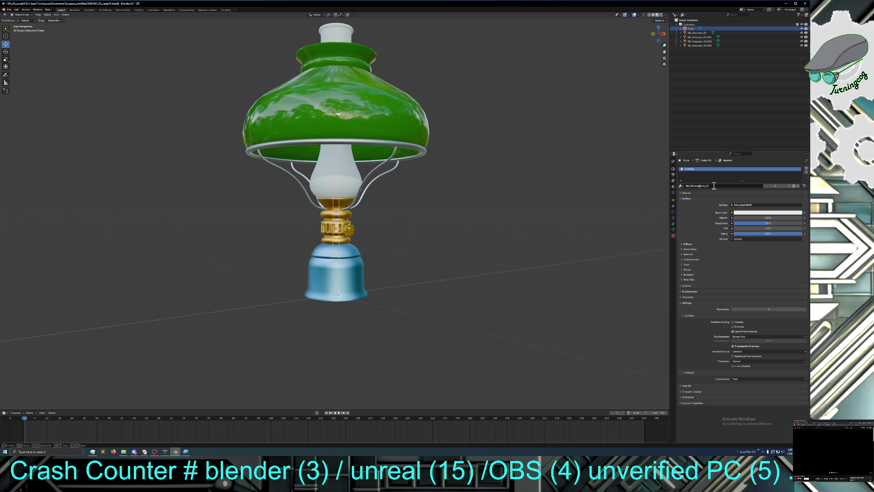
text(_)
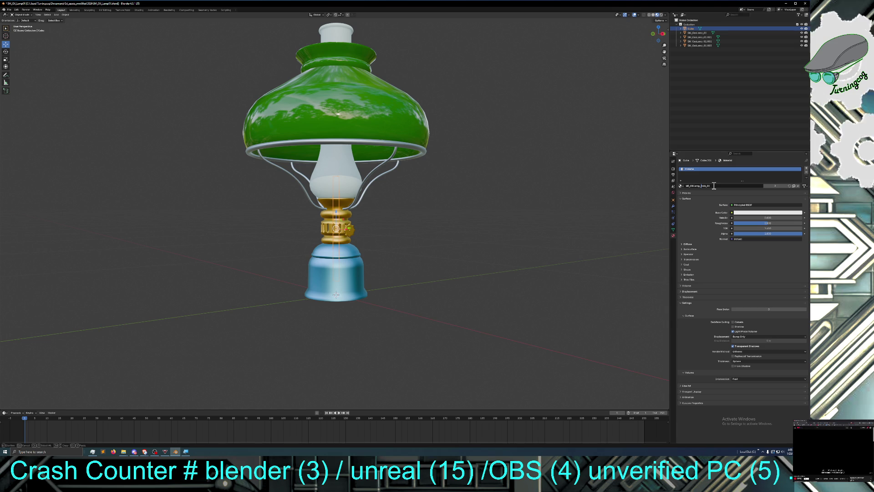
key(Return)
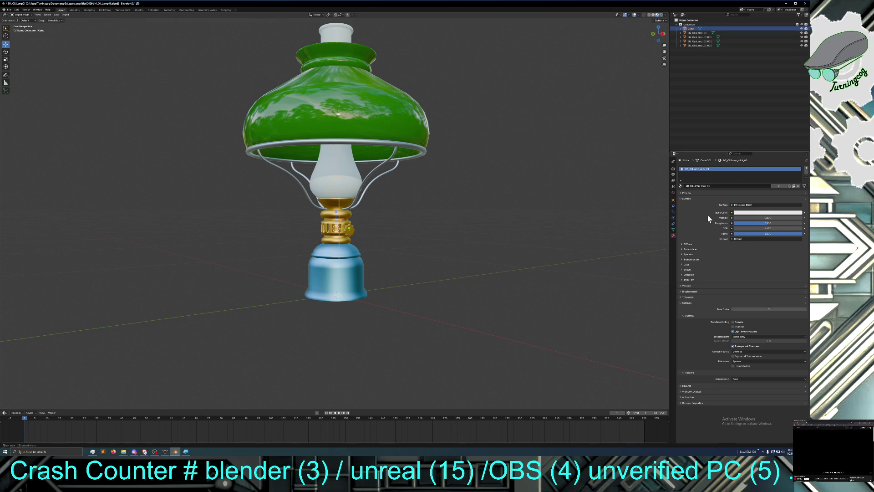
click(699, 186)
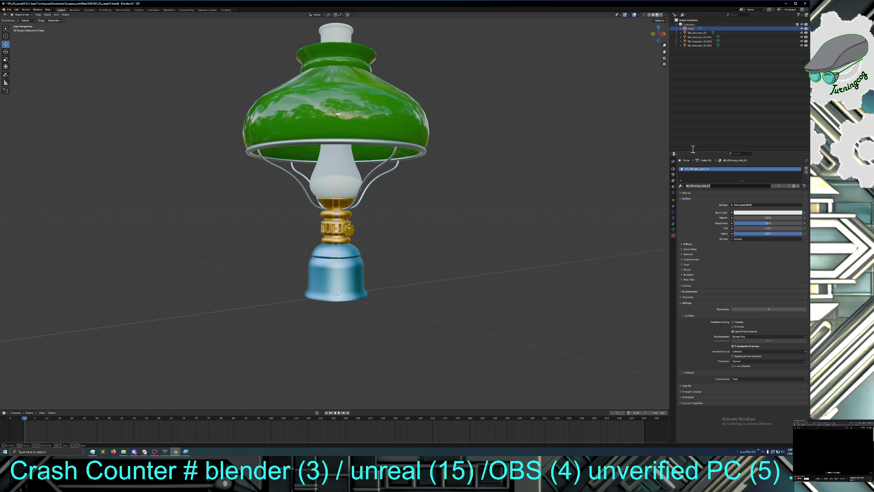
Step: Rename the Cube object to SM_OilLamp_wick_01
click(673, 200)
click(673, 201)
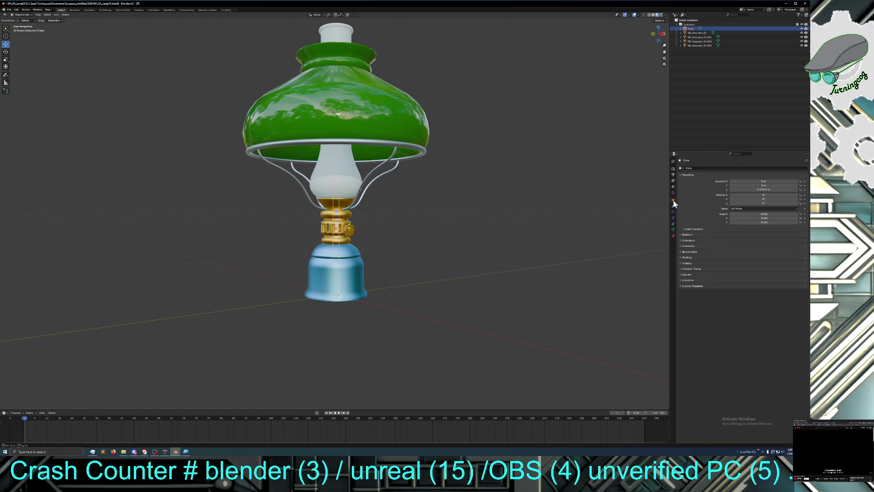
click(704, 167)
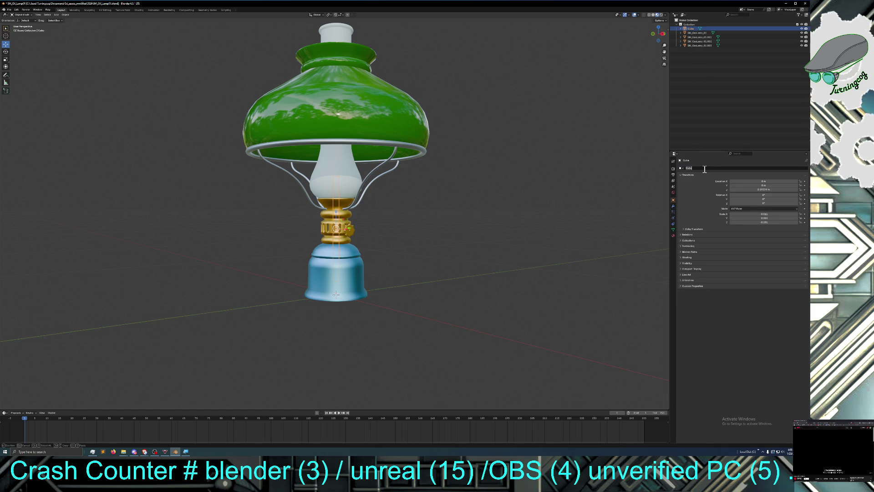
key(ctrl+v)
click(729, 169)
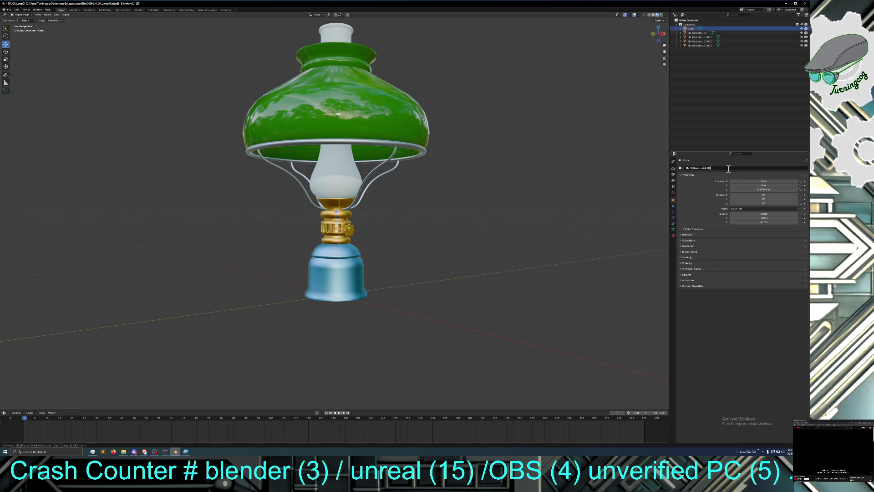
click(742, 312)
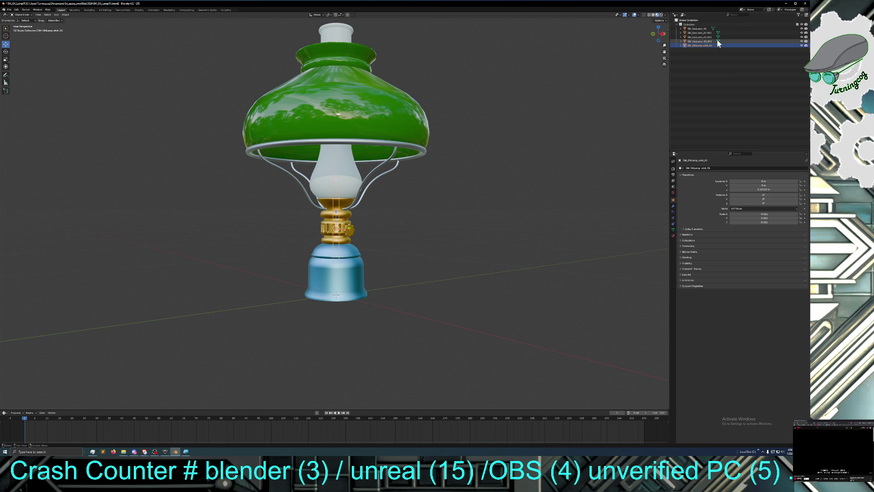
Step: Rename shade object SM_GasLamp_01.001 to SM_OilLamp_Shade_01, based on its material name
click(701, 29)
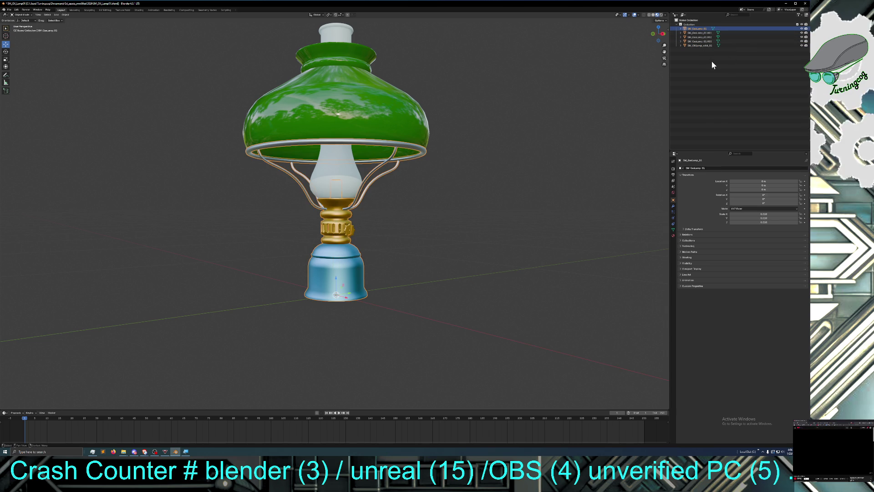
click(700, 34)
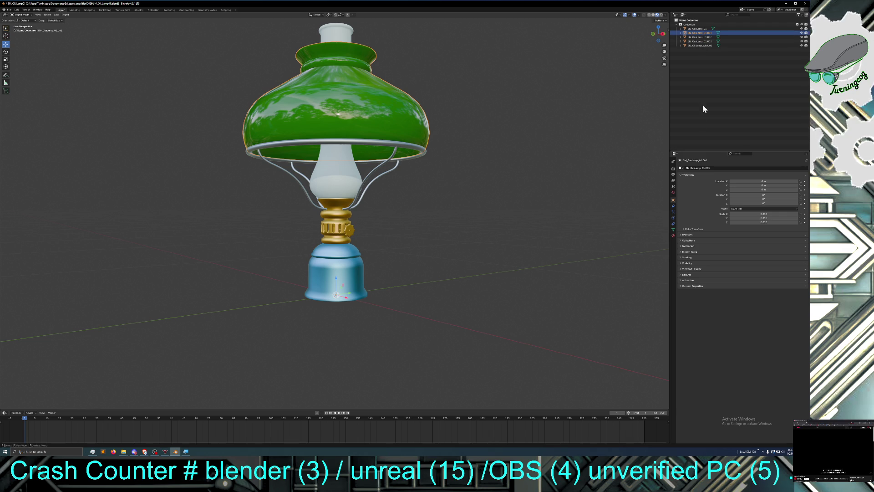
click(673, 234)
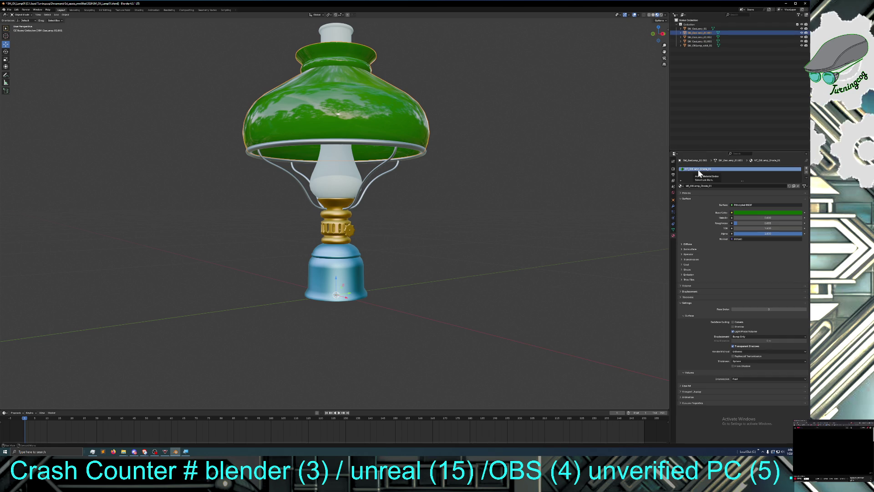
click(701, 186)
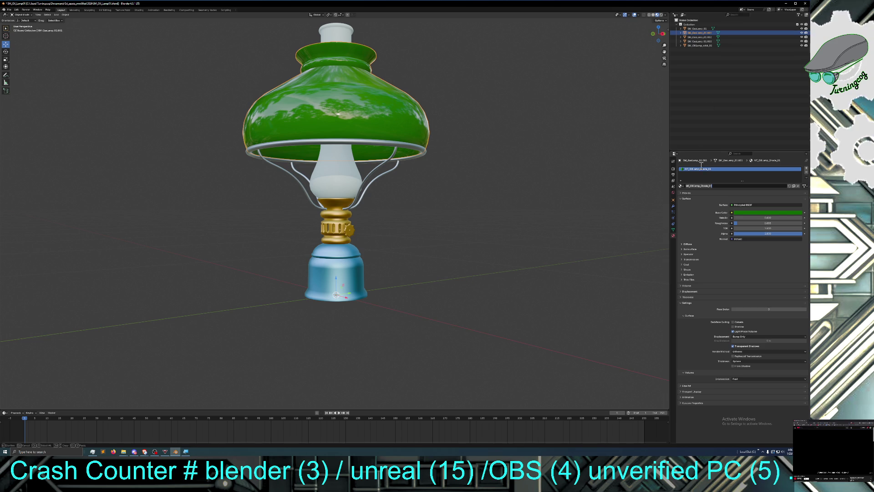
click(674, 200)
click(673, 202)
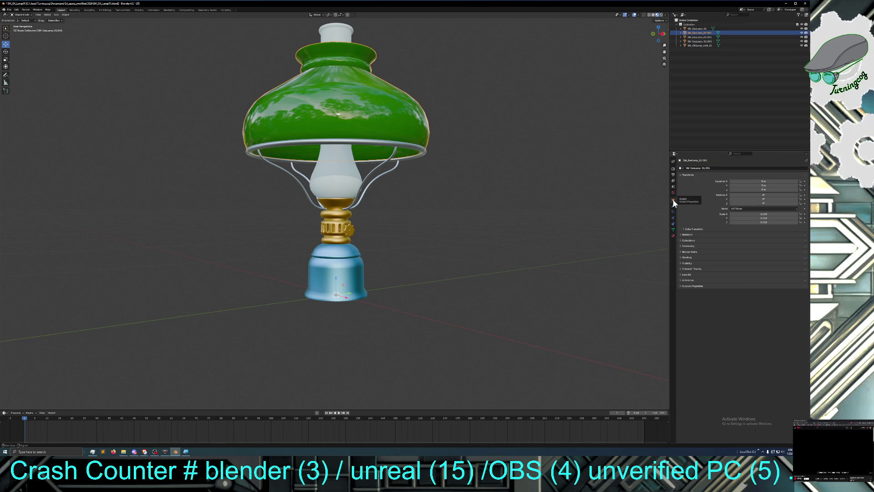
click(712, 167)
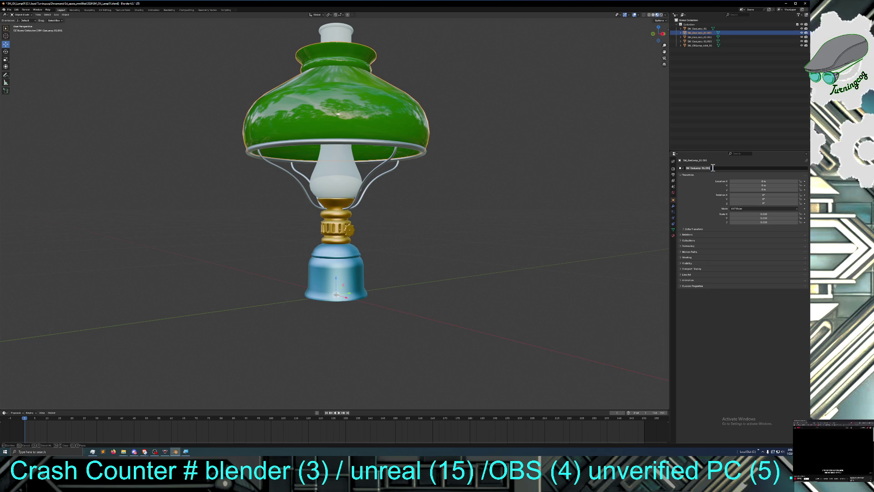
key(ctrl+v)
key(Delete)
text(SM)
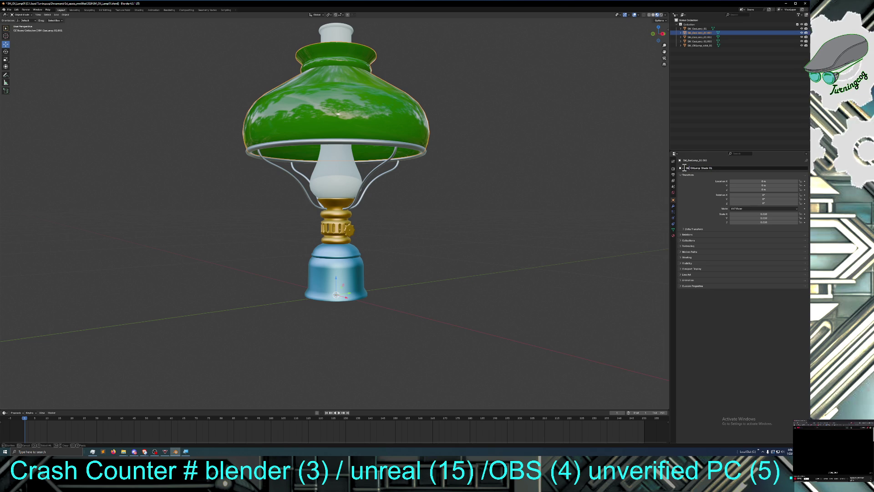
click(721, 304)
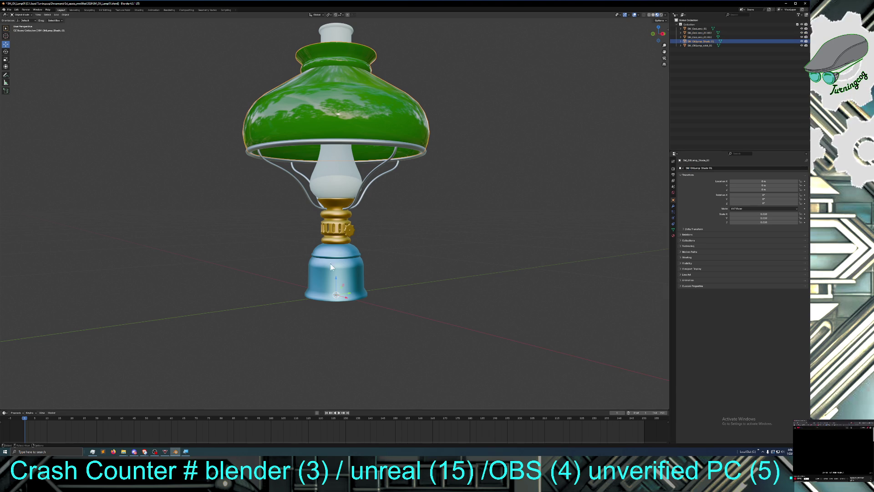
Step: Save the blend file
click(8, 9)
click(18, 37)
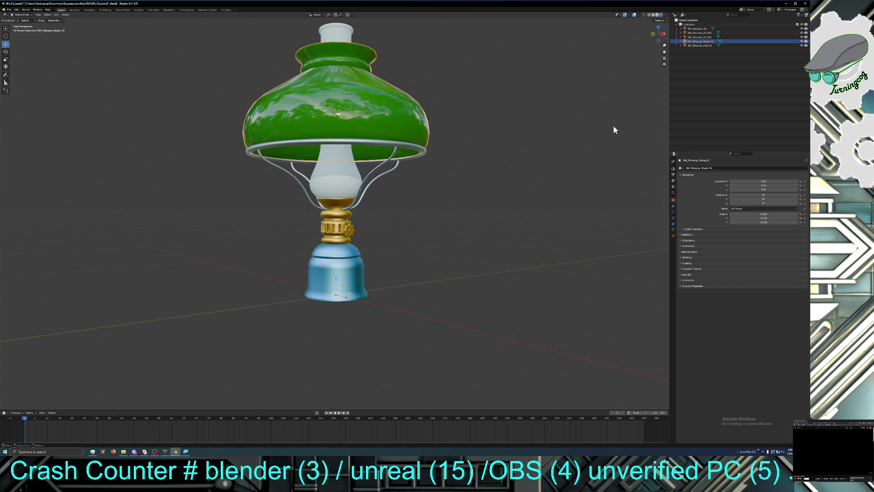
click(673, 235)
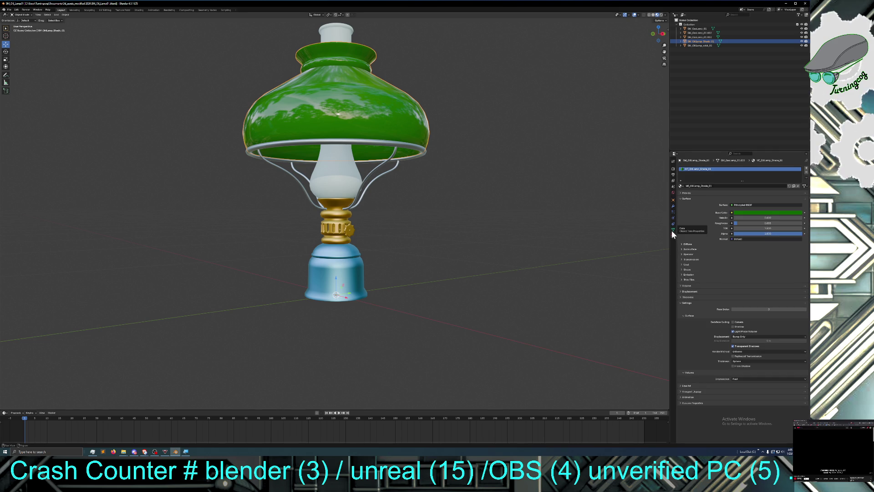
Step: Rename brass part SM_GasLamp_01.003 to SM_OilLampBrass_01 using its material name
click(699, 37)
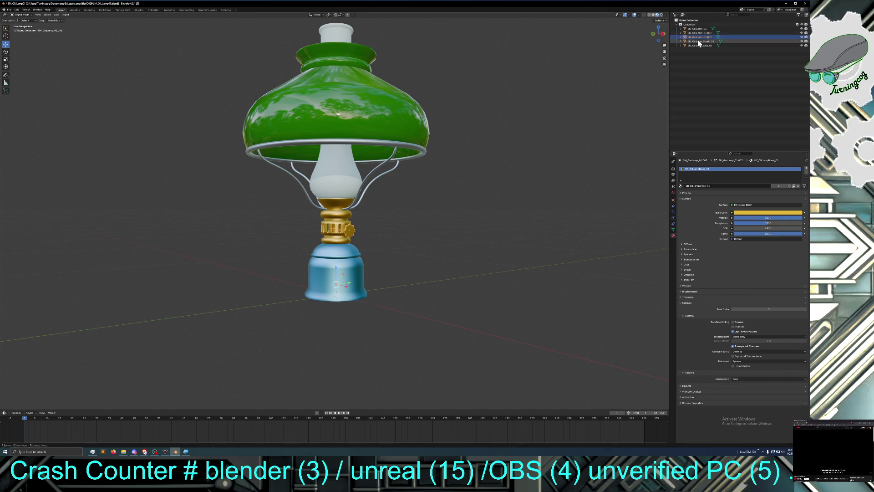
click(711, 184)
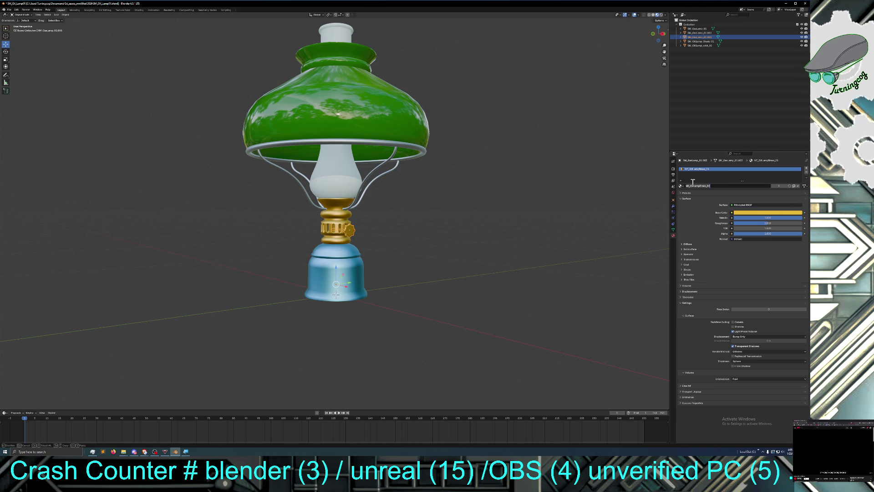
click(673, 201)
click(673, 201)
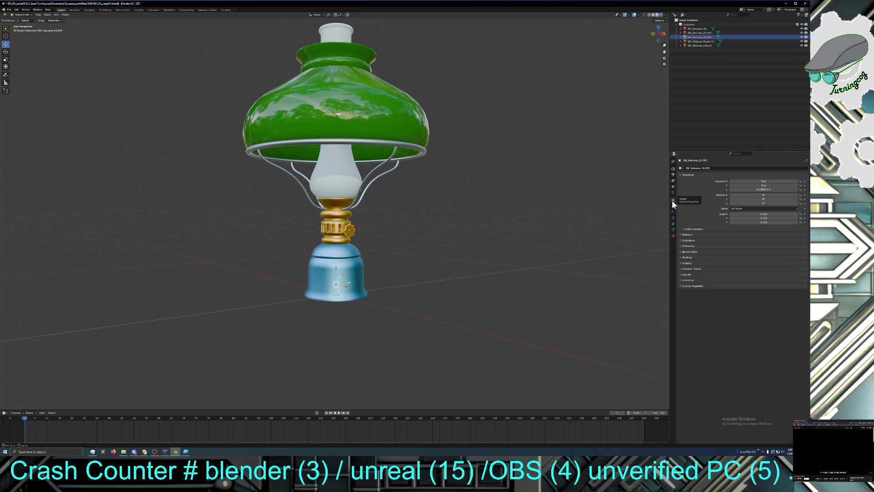
click(705, 168)
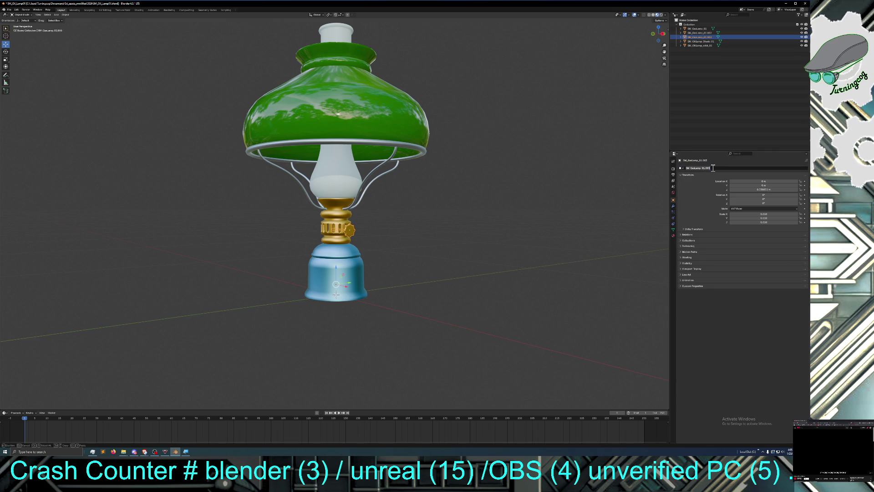
key(ctrl+v)
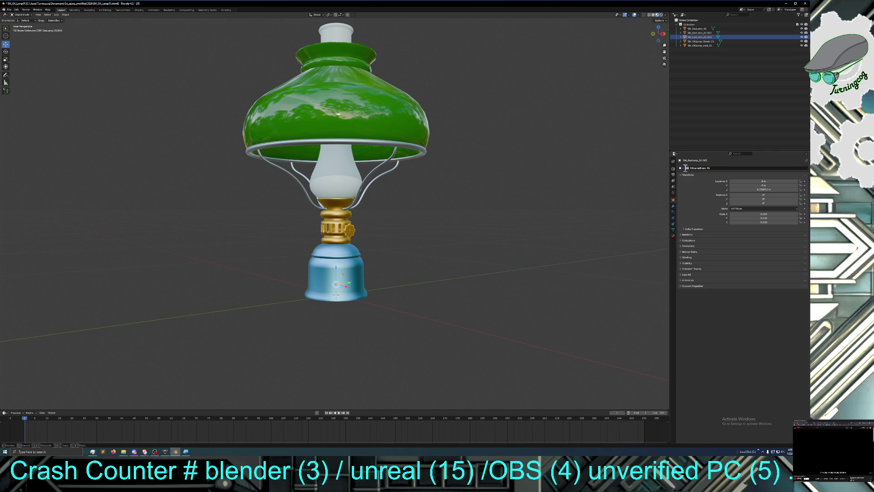
key(Home)
key(Return)
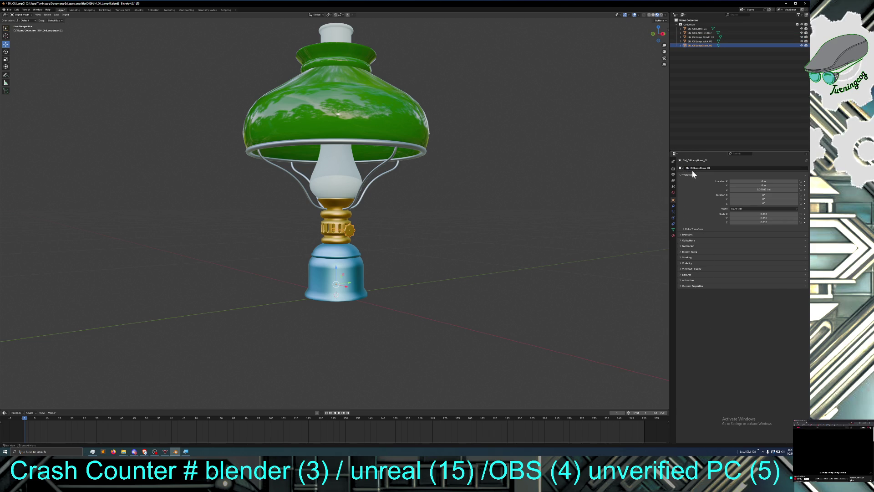
click(699, 29)
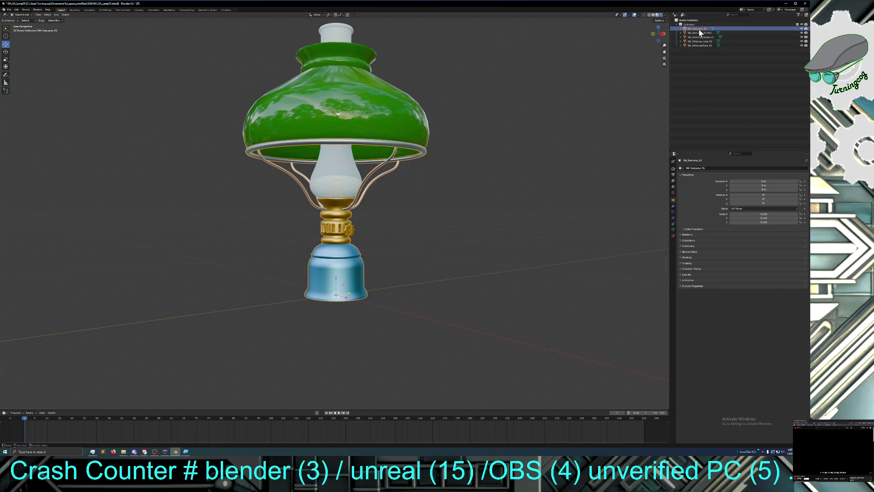
Step: Rename SM_GasLamp_01 to SM_OilLamp_Body_01 from its MI_OilLamp_Body_01 material name
click(673, 236)
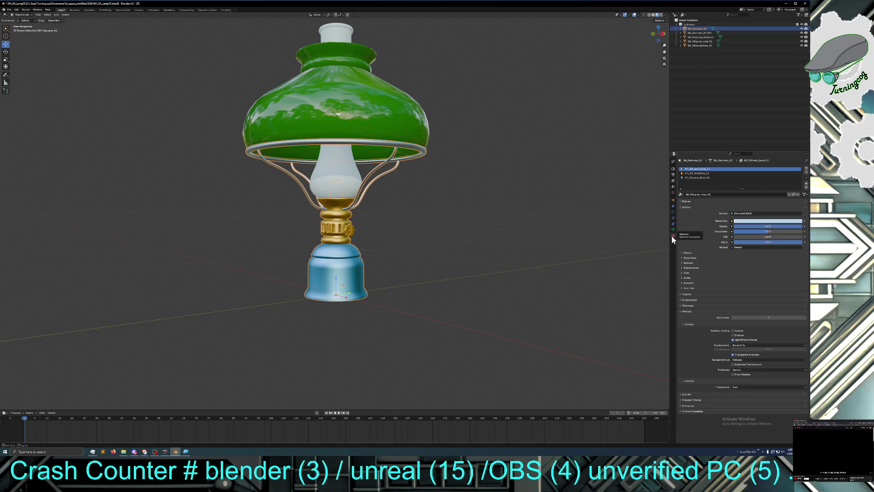
double_click(704, 194)
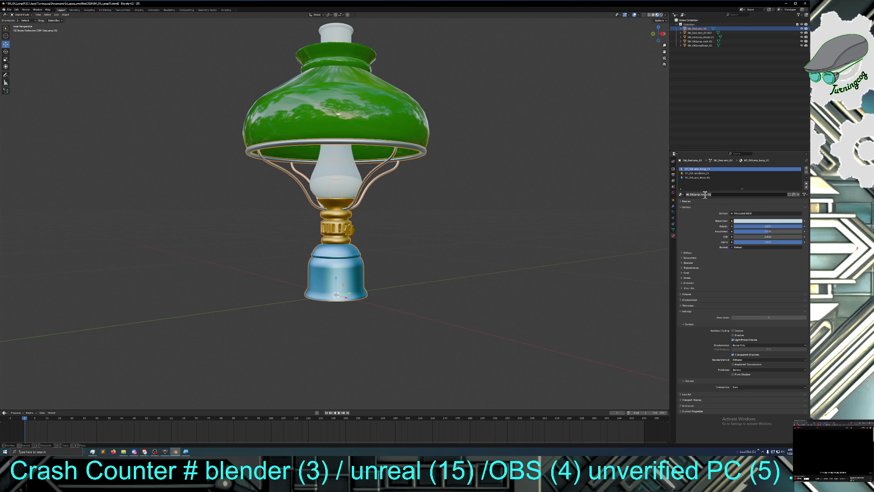
click(701, 177)
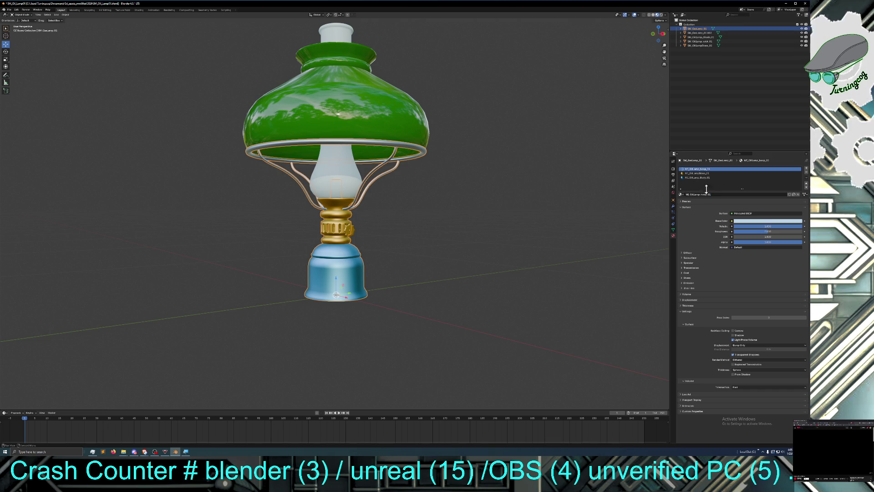
click(698, 178)
double_click(715, 194)
key(ctrl+c)
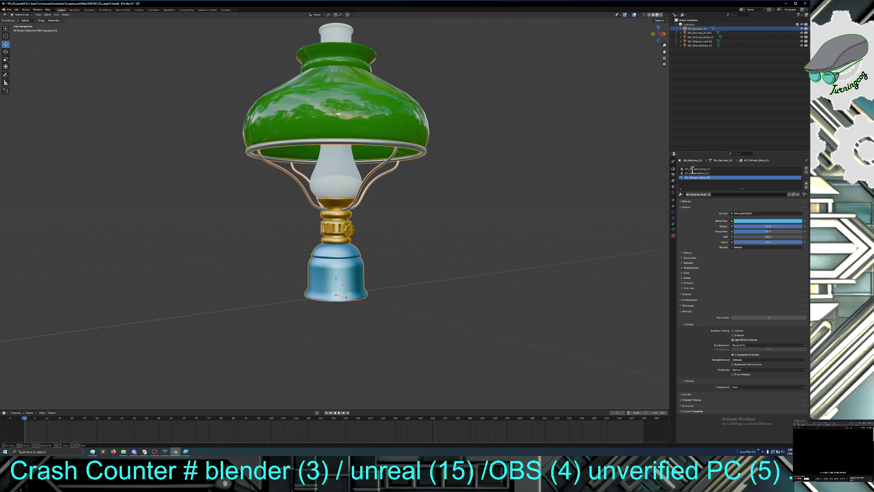
click(672, 200)
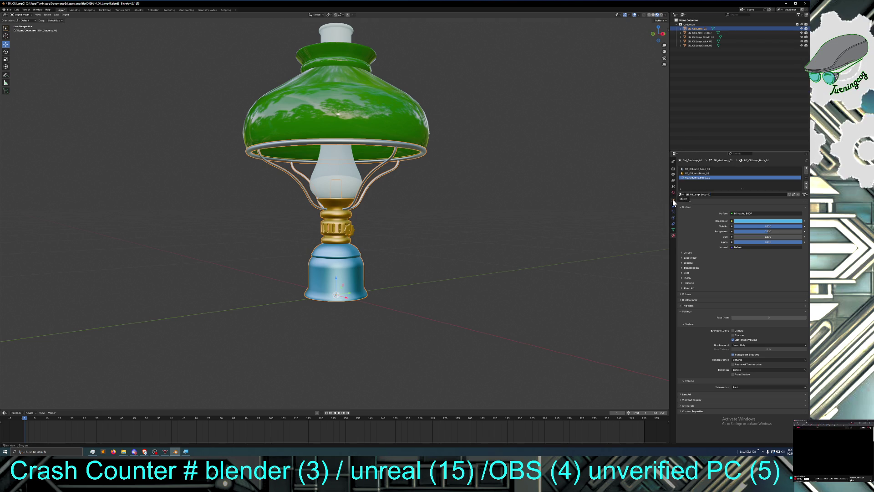
click(673, 199)
click(708, 168)
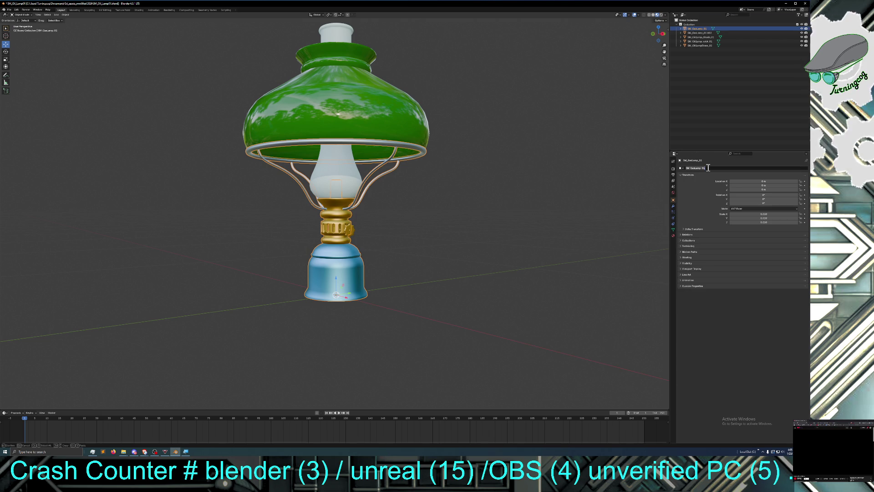
key(ctrl+v)
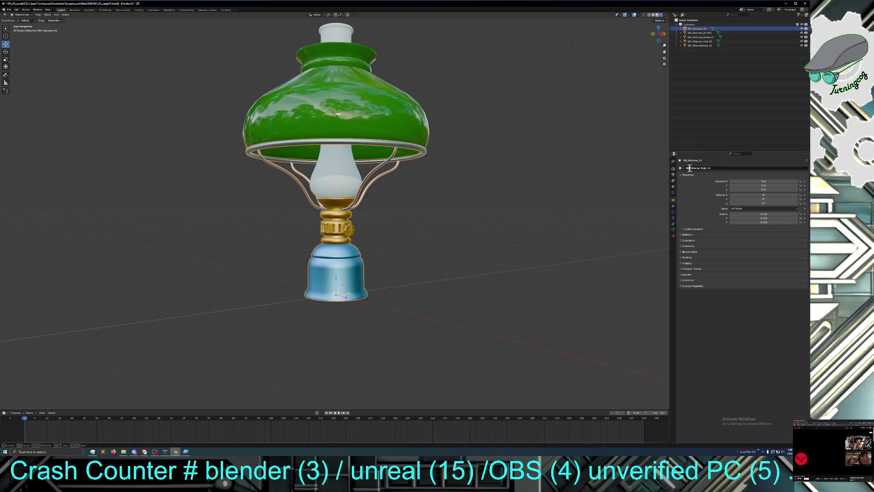
text(SM)
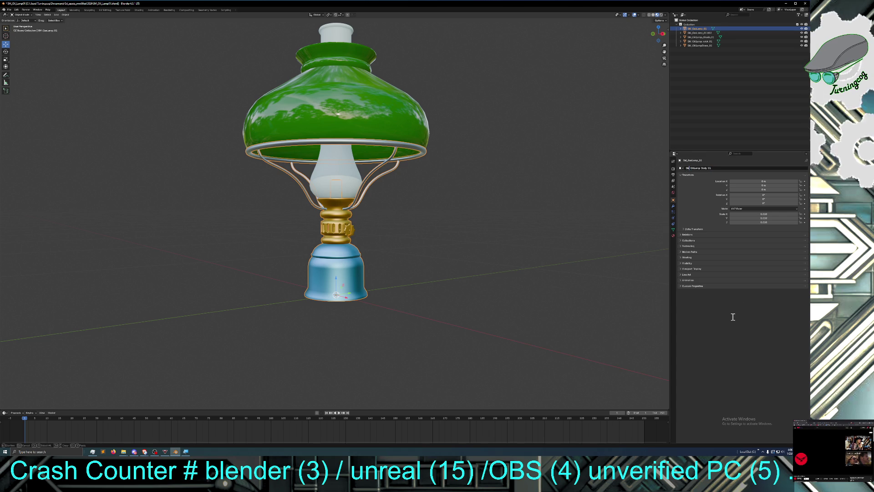
key(Return)
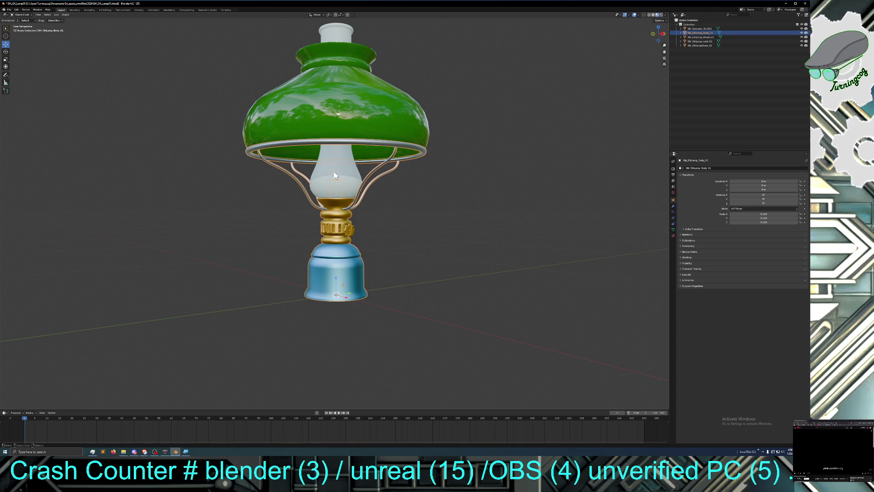
Step: Save the blend file
click(17, 9)
mouse_move(9, 9)
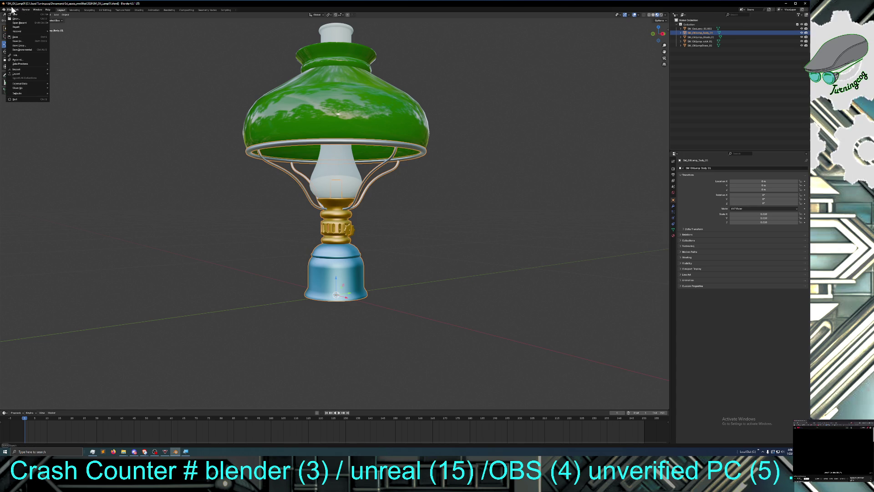
click(20, 35)
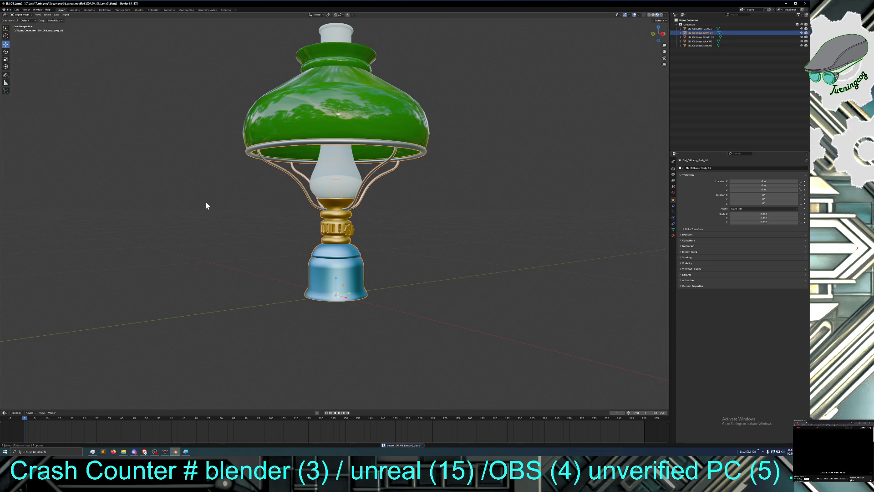
mouse_move(228, 265)
middle_down()
mouse_move(197, 265)
mouse_move(370, 278)
mouse_move(486, 259)
mouse_move(246, 248)
mouse_move(321, 239)
mouse_move(321, 248)
mouse_move(319, 237)
mouse_move(304, 256)
mouse_move(331, 264)
mouse_move(471, 260)
mouse_move(368, 259)
mouse_move(438, 261)
middle_up()
scroll(412, 266, down, 3)
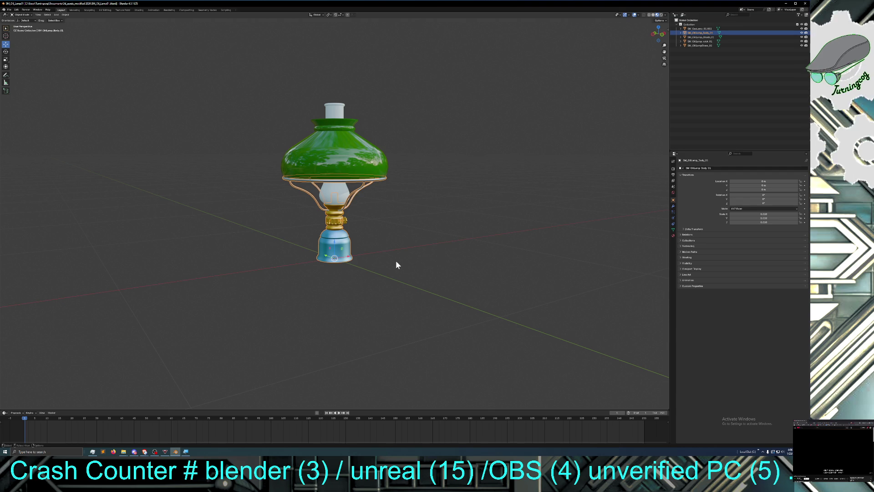
middle_drag(413, 266, 394, 266)
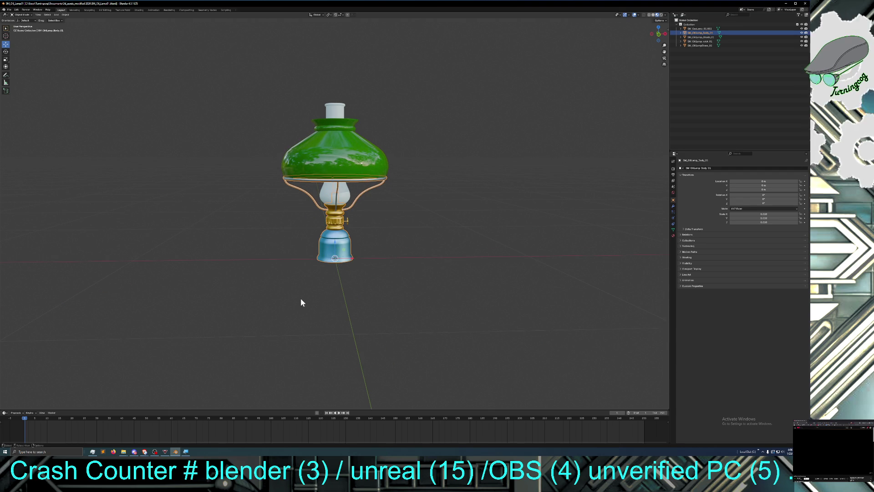
Step: Export the oil lamp to an FBX file, keeping the default file name
click(9, 11)
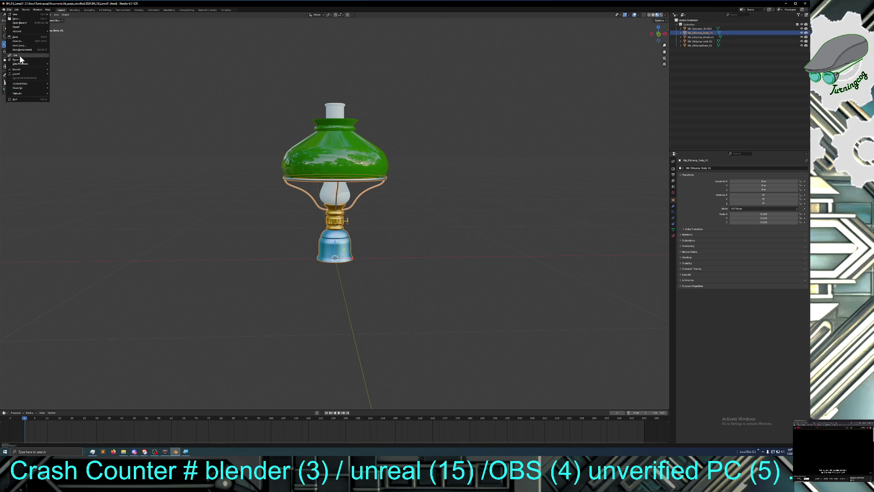
mouse_move(18, 74)
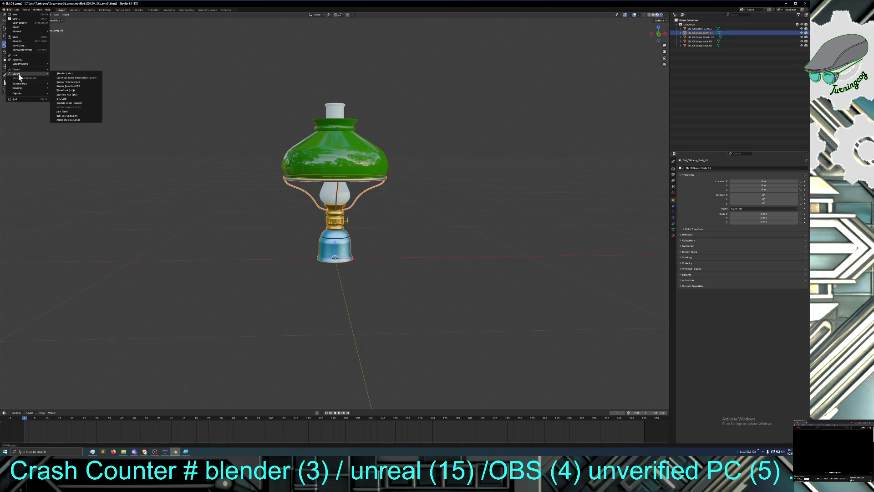
click(69, 110)
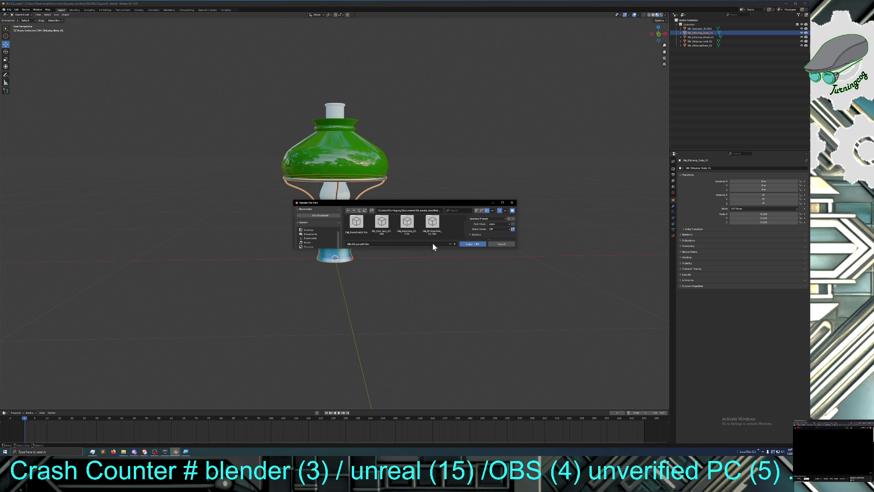
click(473, 246)
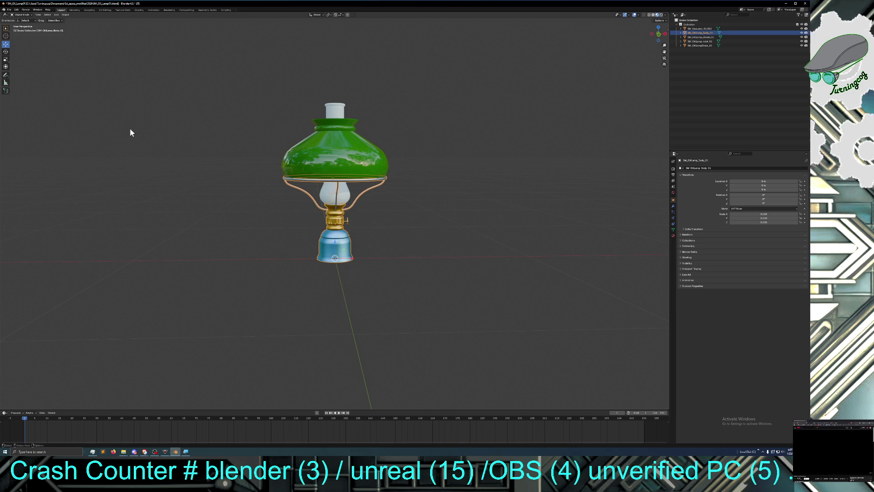
Step: Save the oil lamp project
click(9, 9)
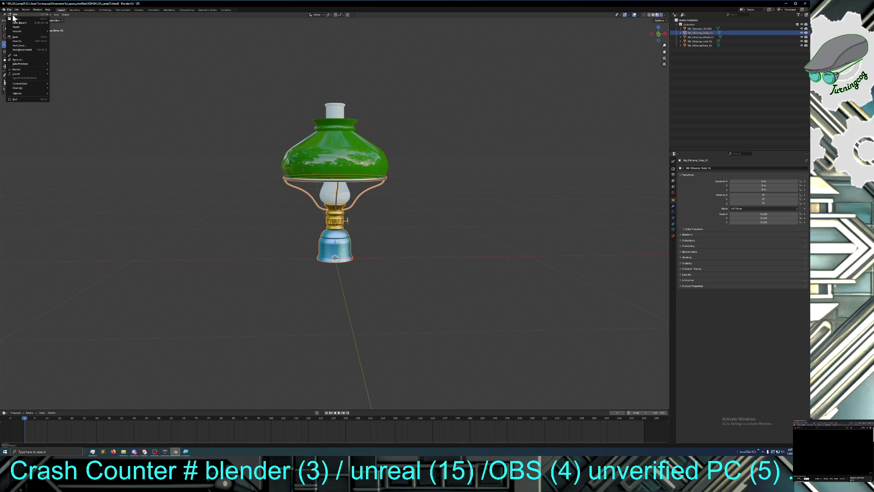
mouse_move(14, 17)
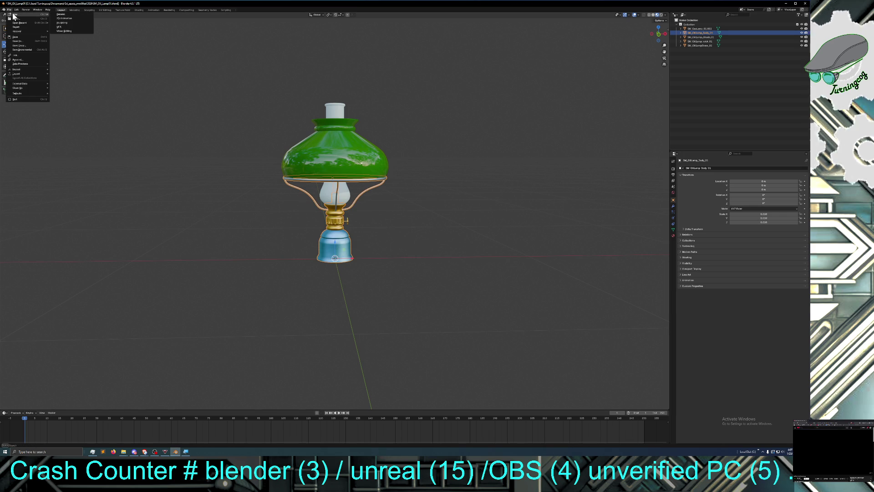
click(15, 37)
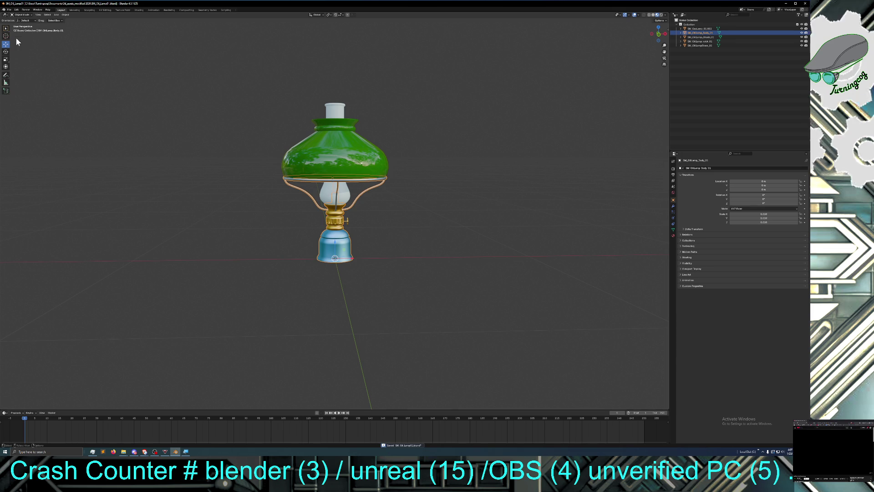
Step: Start a new General scene, saving the lamp project when prompted
click(9, 9)
mouse_move(18, 16)
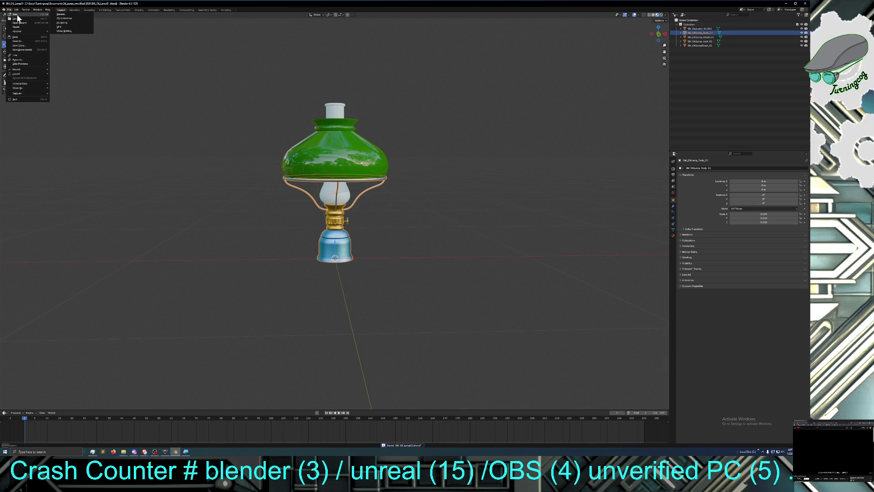
click(128, 60)
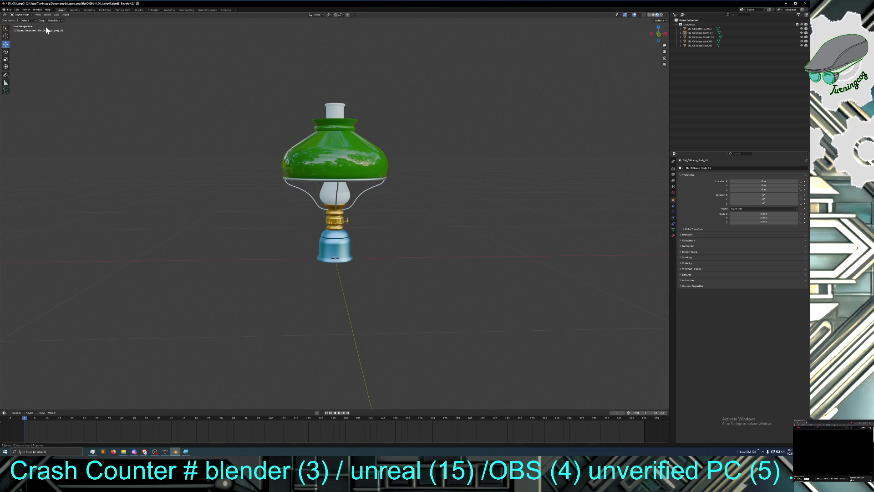
click(9, 9)
mouse_move(13, 16)
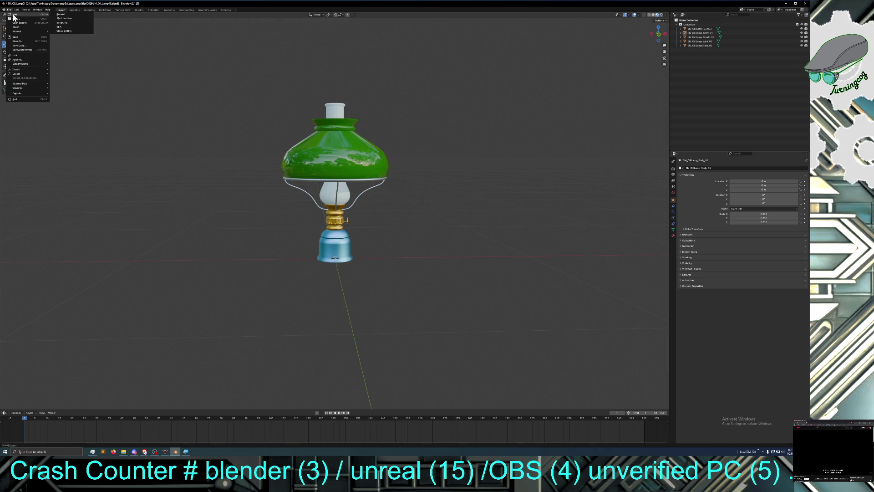
click(68, 15)
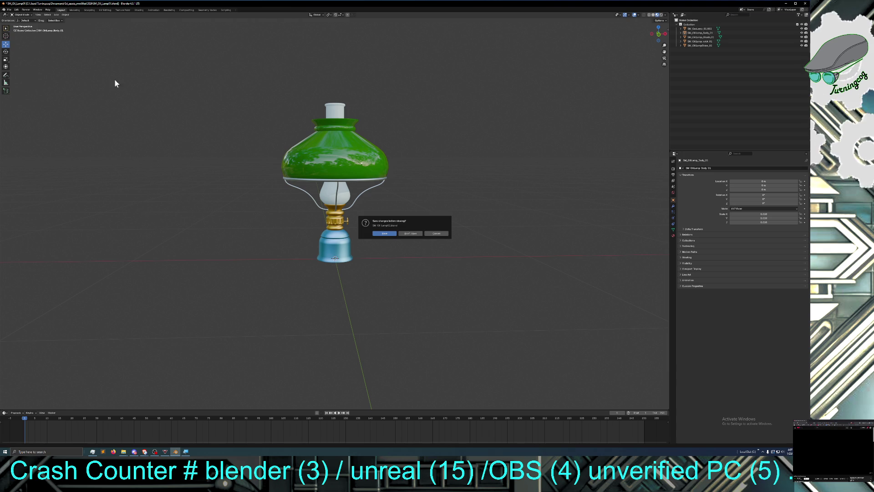
click(393, 233)
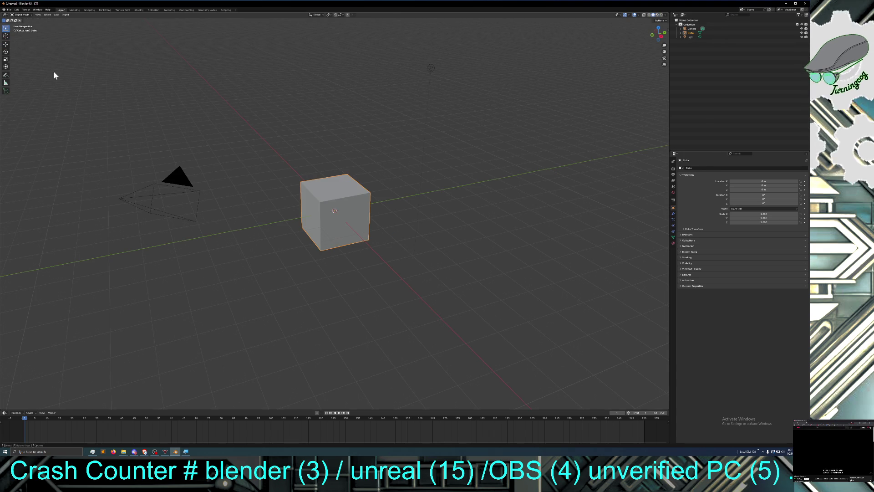
Step: Delete the default camera, cube and light from the new scene
click(8, 10)
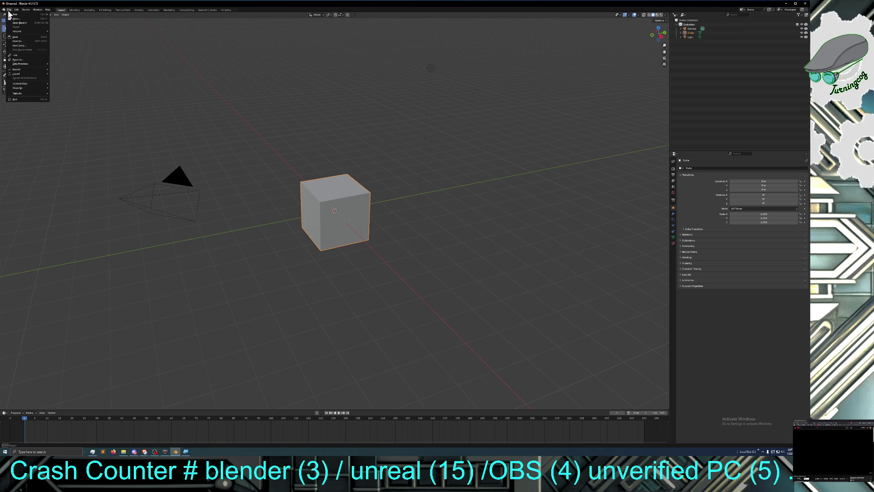
mouse_move(72, 49)
mouse_down()
mouse_move(210, 253)
mouse_move(432, 277)
mouse_up()
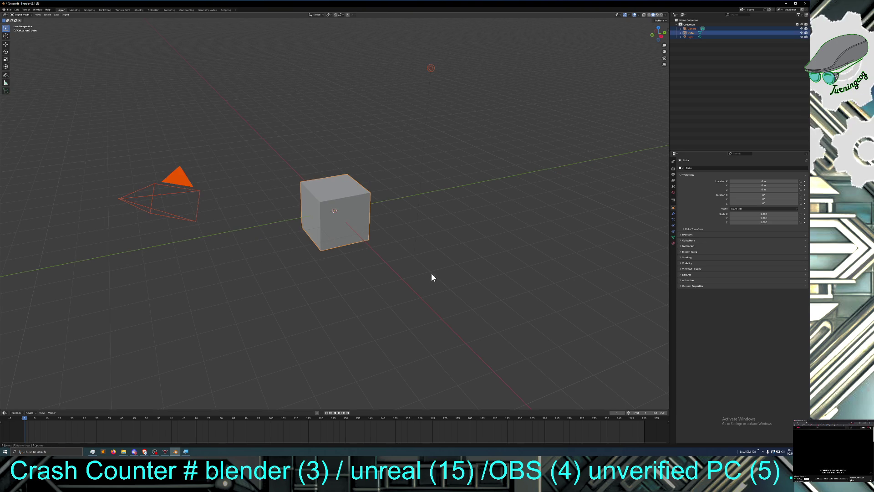
key(Delete)
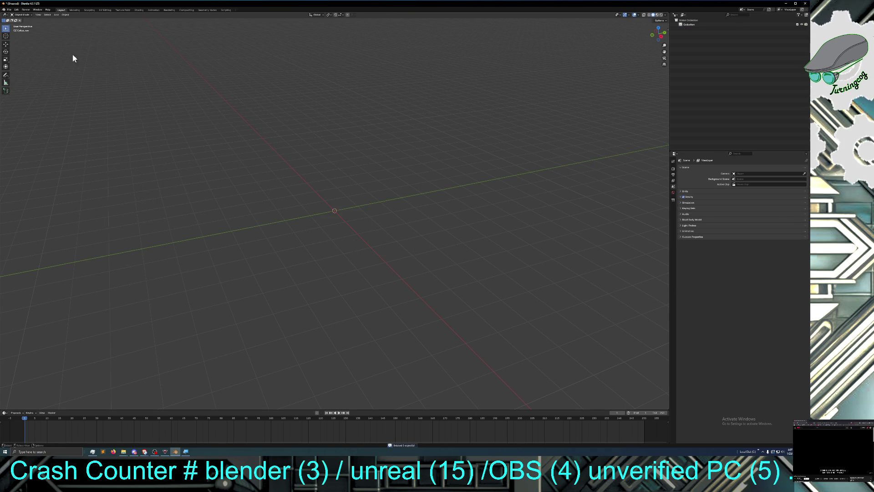
Step: Open the recent sink .blend project without saving the empty scene
click(9, 10)
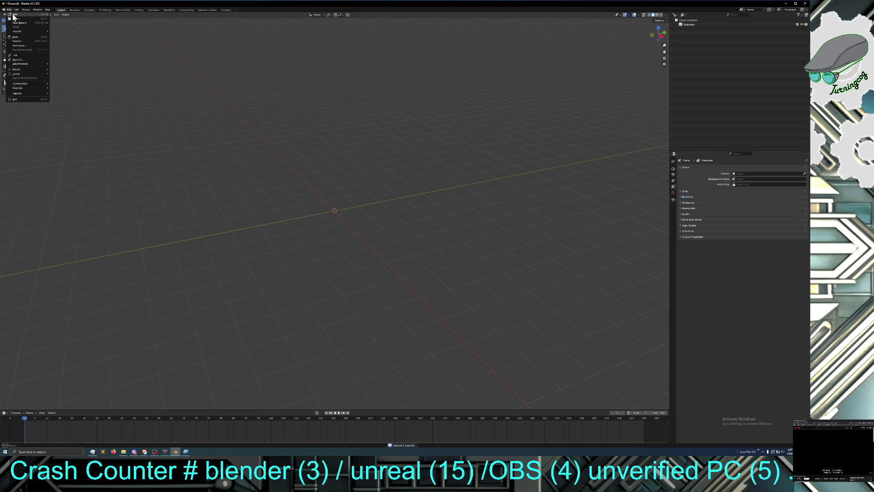
mouse_move(14, 17)
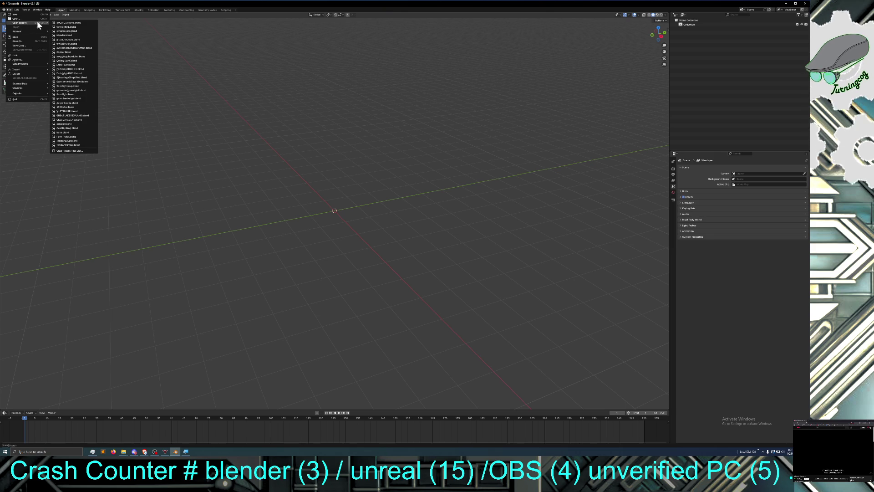
click(77, 27)
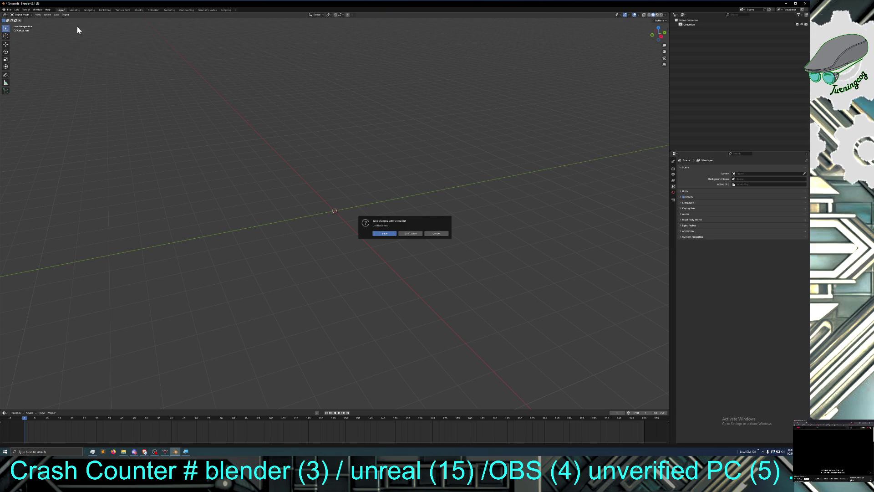
click(410, 234)
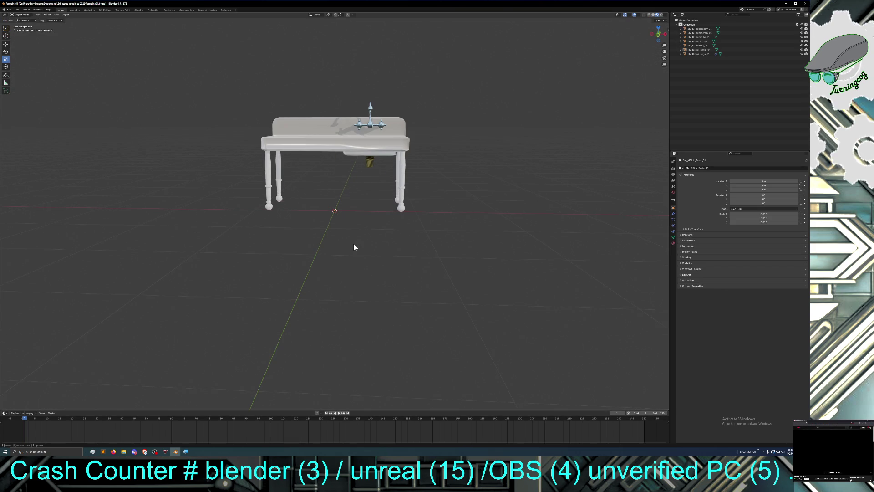
mouse_move(359, 237)
middle_down()
mouse_move(373, 256)
mouse_move(363, 244)
mouse_move(333, 241)
mouse_move(357, 235)
mouse_move(357, 211)
middle_up()
scroll(356, 211, up, 2)
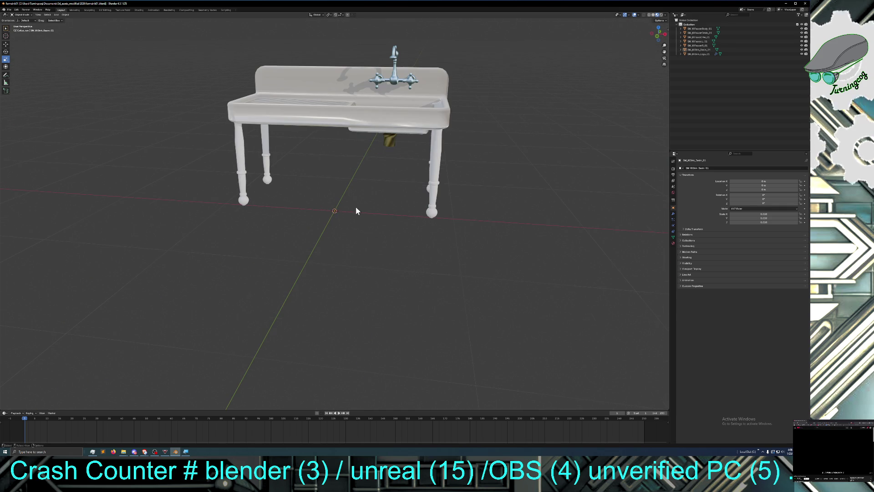
drag(665, 51, 665, 201)
scroll(515, 125, up, 4)
mouse_move(515, 127)
middle_down()
mouse_move(520, 119)
mouse_move(505, 121)
mouse_move(514, 122)
middle_up()
scroll(520, 119, down, 4)
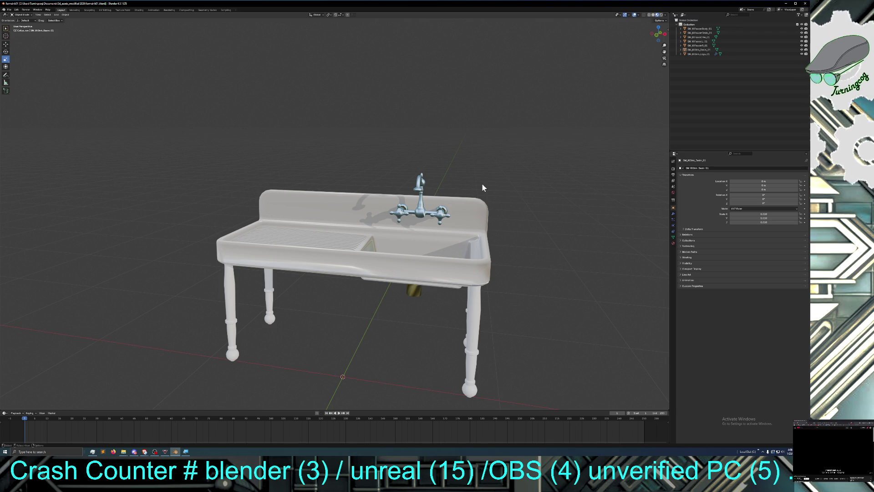
middle_drag(482, 185, 490, 185)
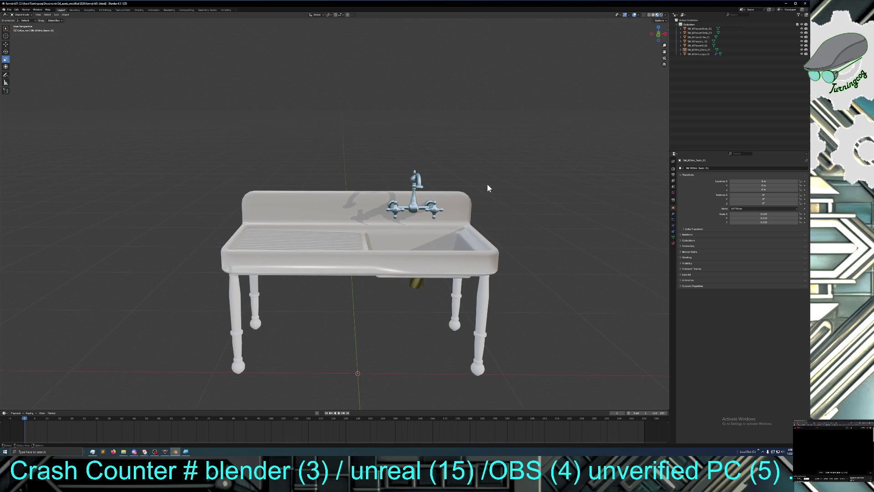
middle_drag(479, 182, 491, 203)
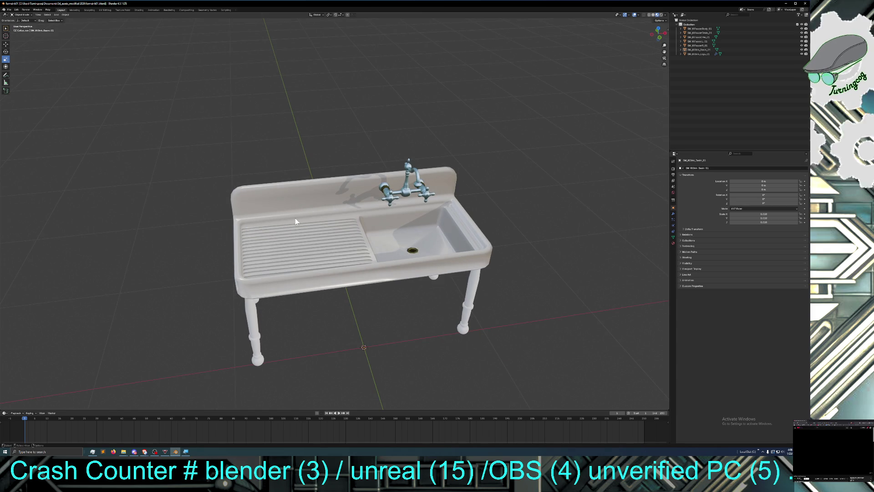
mouse_move(289, 269)
middle_down()
mouse_move(312, 285)
mouse_move(289, 248)
mouse_move(280, 279)
middle_up()
mouse_move(404, 272)
middle_down()
mouse_move(347, 287)
mouse_move(351, 263)
mouse_move(353, 288)
middle_up()
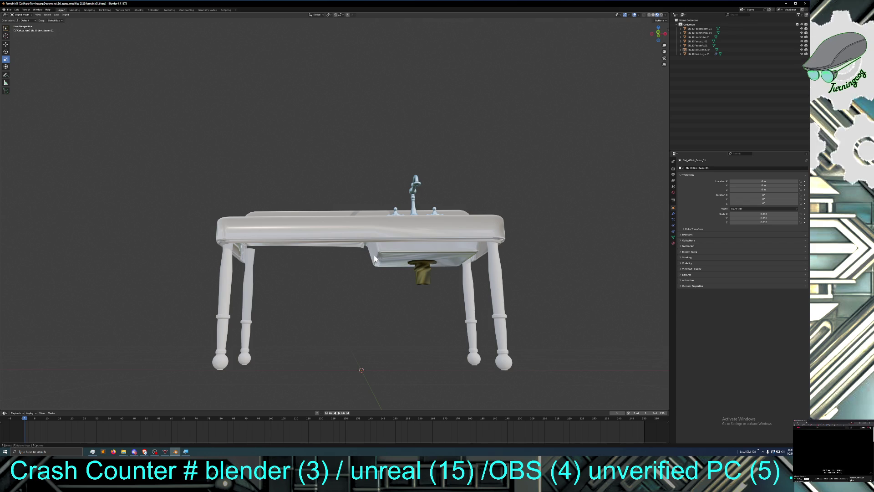
mouse_move(332, 265)
middle_down()
mouse_move(422, 257)
mouse_move(427, 268)
mouse_move(329, 270)
middle_up()
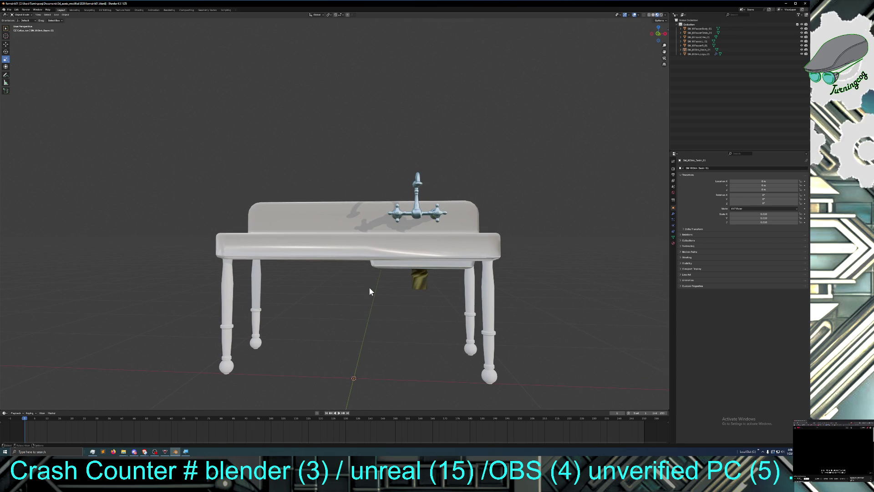
mouse_move(411, 295)
middle_down()
mouse_move(412, 313)
mouse_move(394, 310)
mouse_move(495, 296)
middle_up()
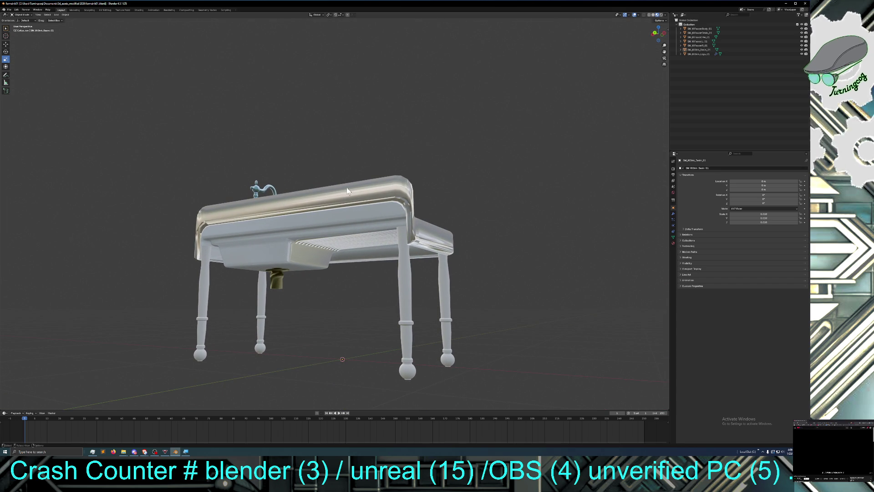
mouse_move(332, 285)
middle_down()
mouse_move(404, 279)
mouse_move(394, 271)
middle_up()
mouse_move(450, 220)
middle_down()
mouse_move(429, 223)
mouse_move(414, 290)
mouse_move(392, 300)
middle_up()
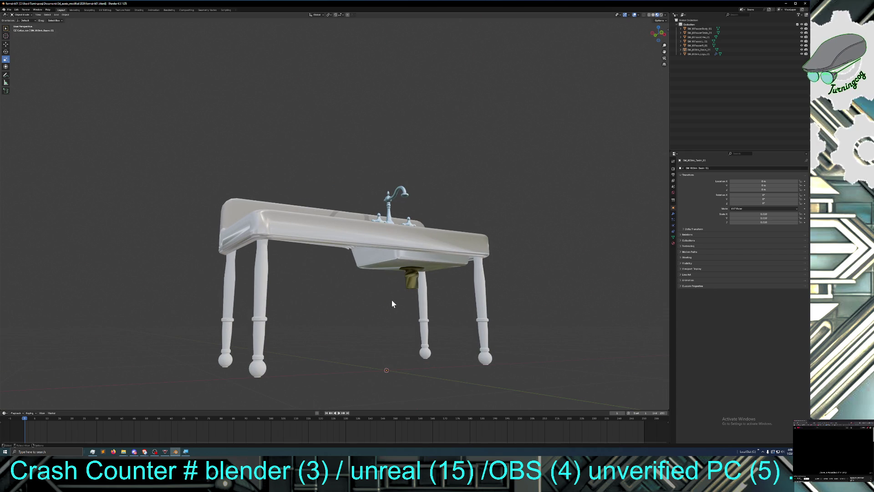
key(alt+Tab)
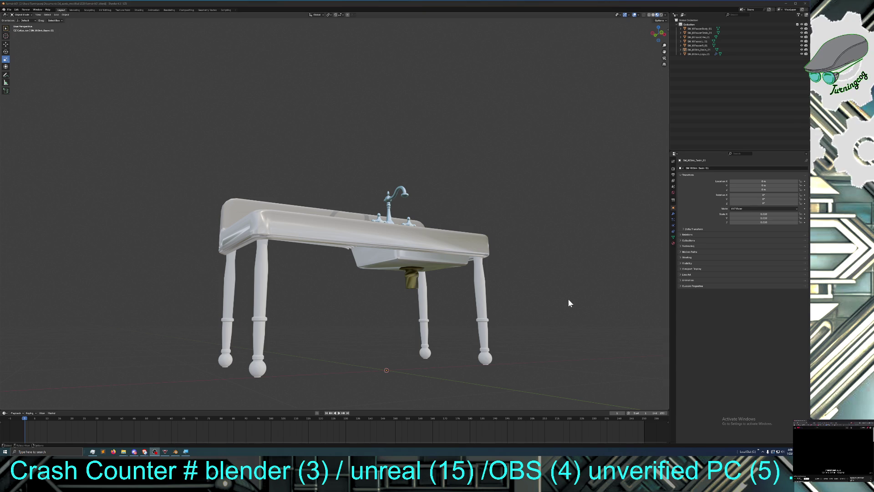
key(alt+Tab)
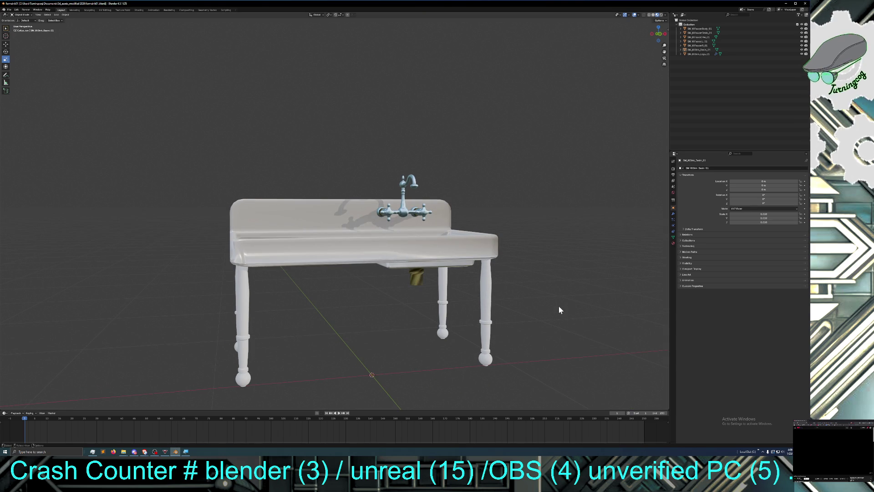
mouse_move(555, 306)
middle_down()
mouse_move(547, 307)
mouse_move(562, 307)
mouse_move(302, 285)
middle_up()
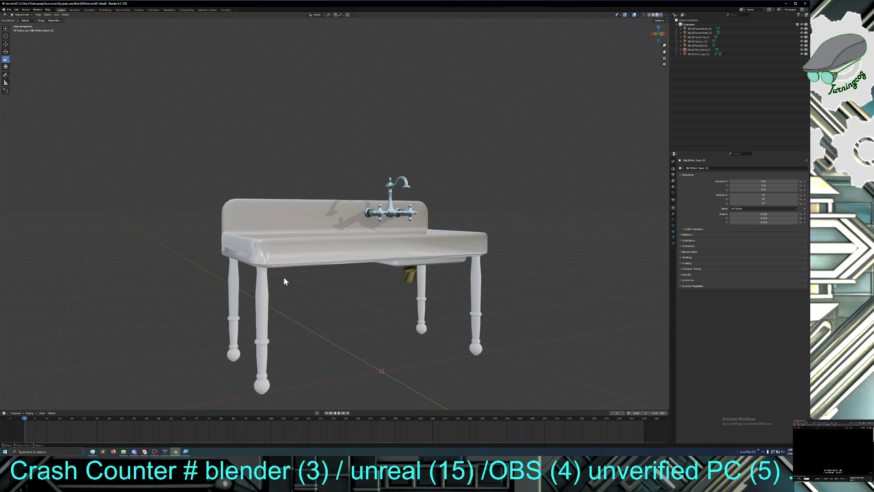
key(KP_1)
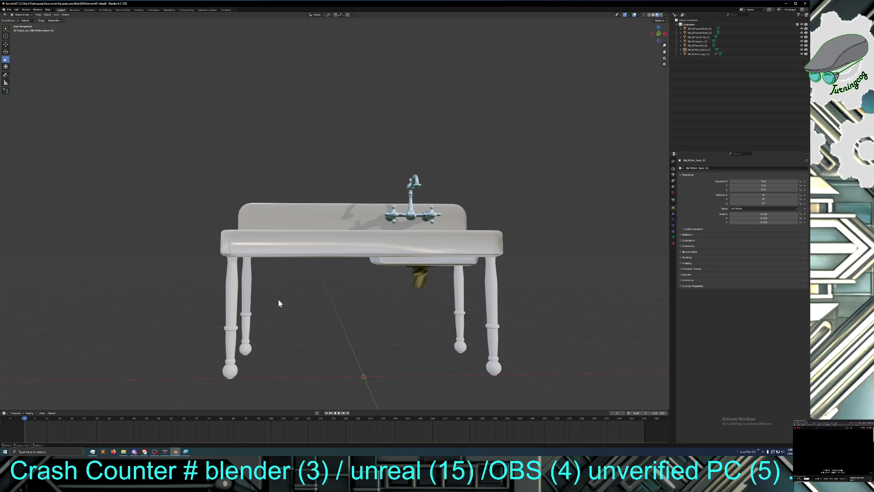
mouse_move(320, 289)
middle_down()
mouse_move(322, 318)
mouse_move(313, 306)
mouse_move(319, 298)
middle_up()
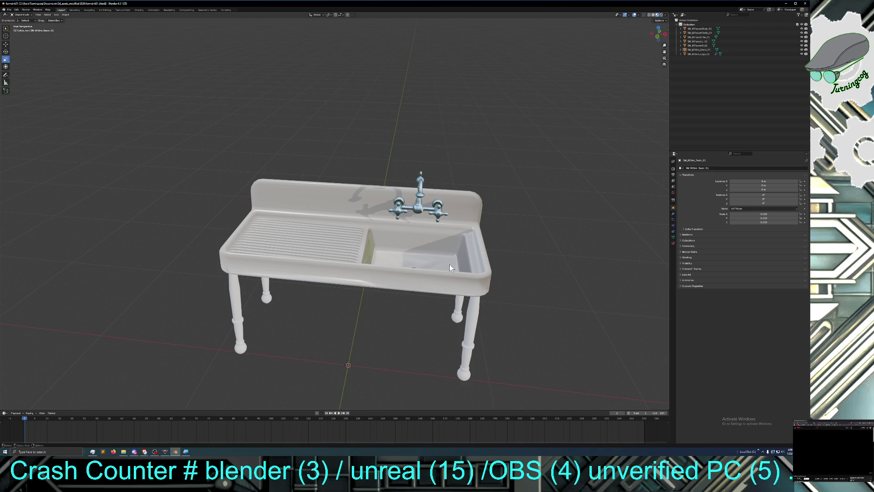
mouse_move(446, 256)
middle_down()
mouse_move(432, 263)
mouse_move(433, 253)
middle_up()
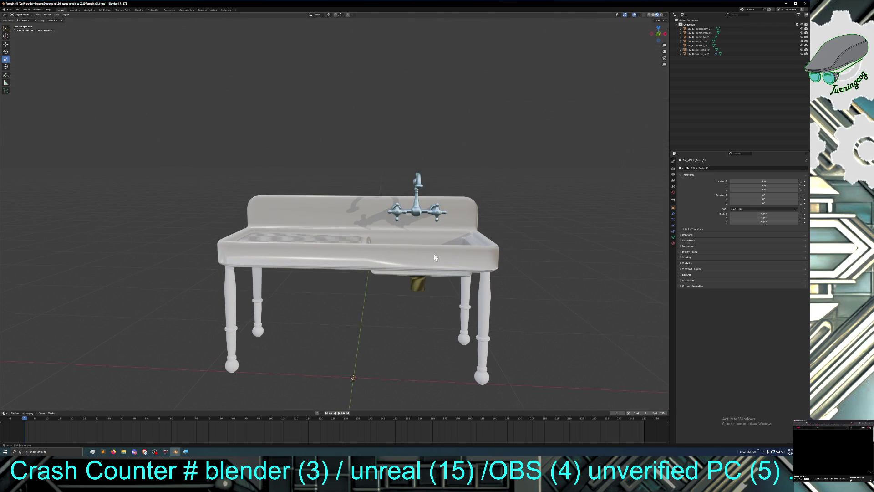
middle_drag(405, 297, 387, 298)
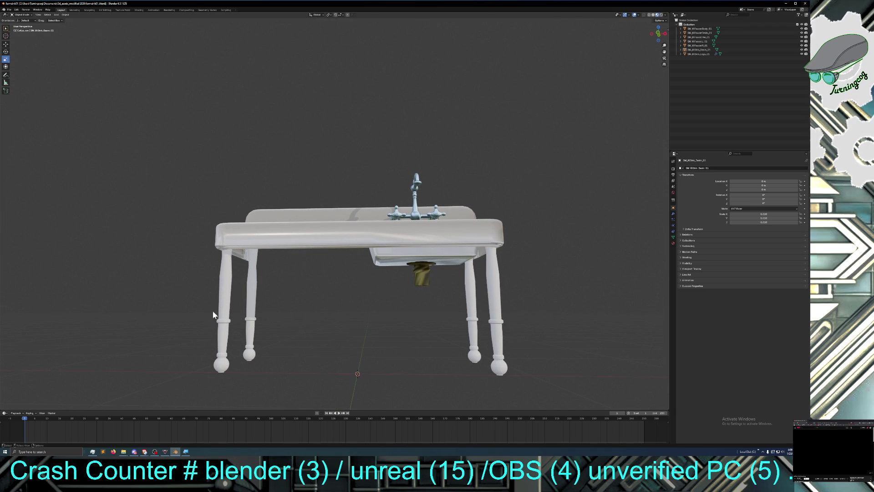
middle_drag(296, 328, 313, 340)
scroll(313, 340, down, 1)
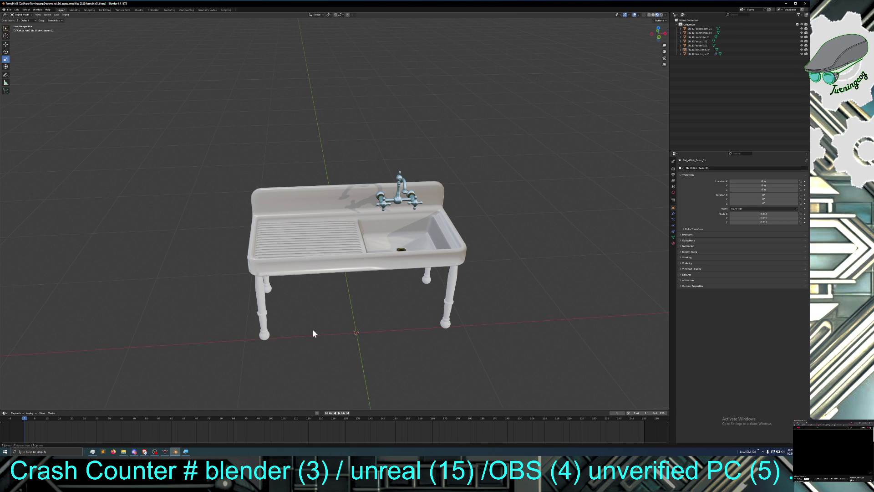
mouse_move(329, 332)
middle_down()
mouse_move(328, 307)
mouse_move(335, 318)
mouse_move(366, 311)
middle_up()
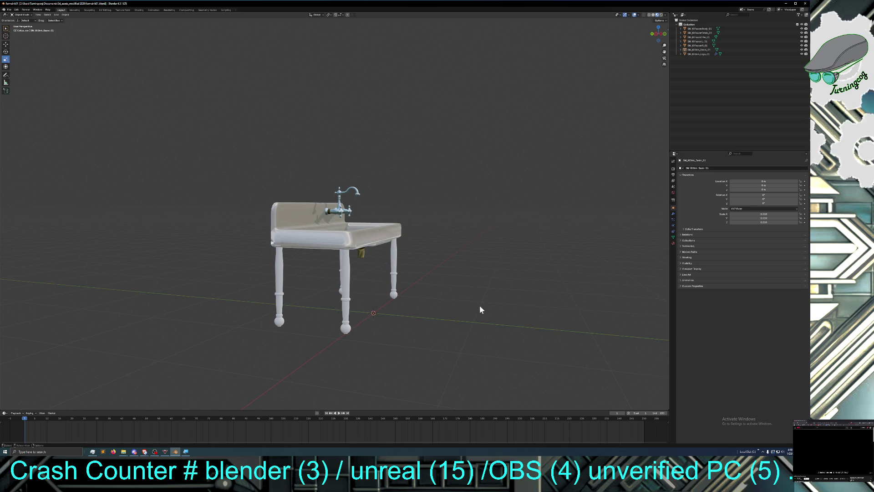
mouse_move(426, 321)
middle_down()
mouse_move(395, 324)
mouse_move(414, 334)
middle_up()
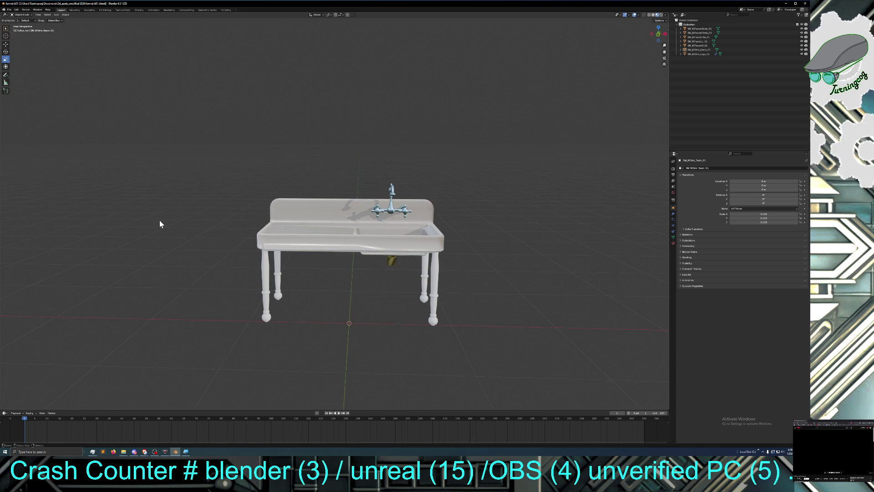
Step: Start a new General scene in place of the sink project
click(9, 10)
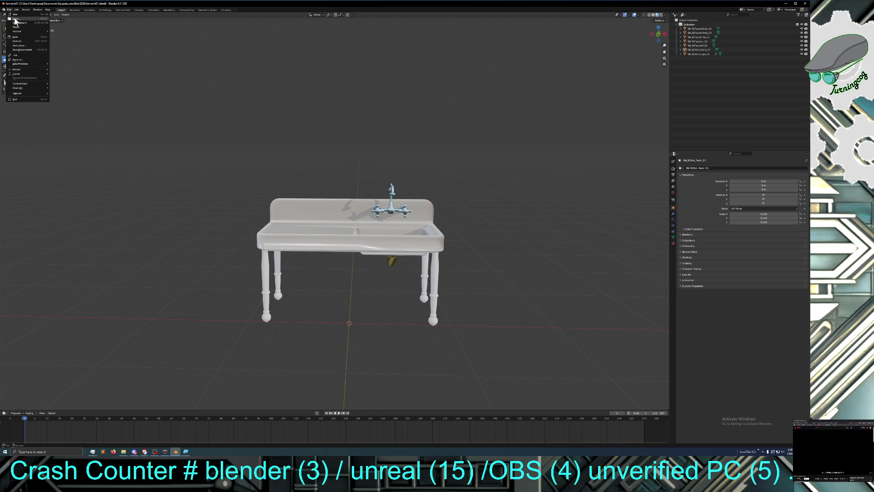
mouse_move(16, 14)
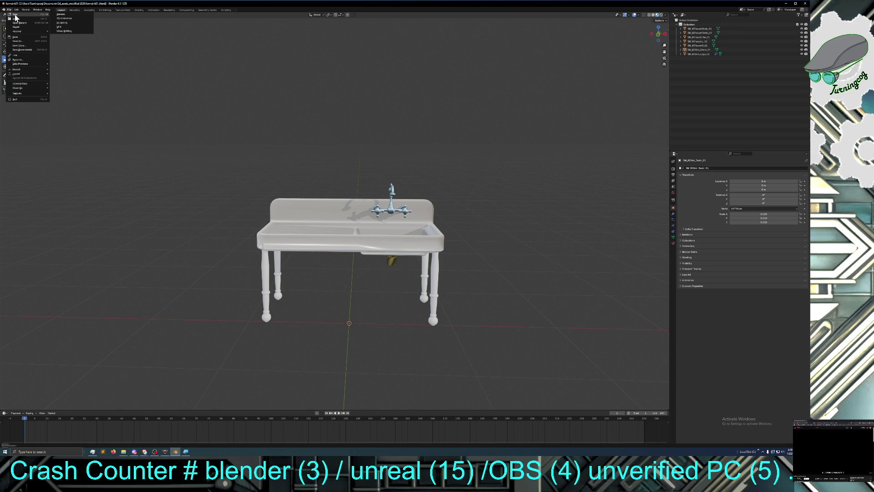
click(64, 14)
Step: Delete the default cube, camera and light so the scene is empty
mouse_move(112, 41)
mouse_down()
mouse_move(466, 65)
mouse_move(439, 274)
mouse_up()
key(Delete)
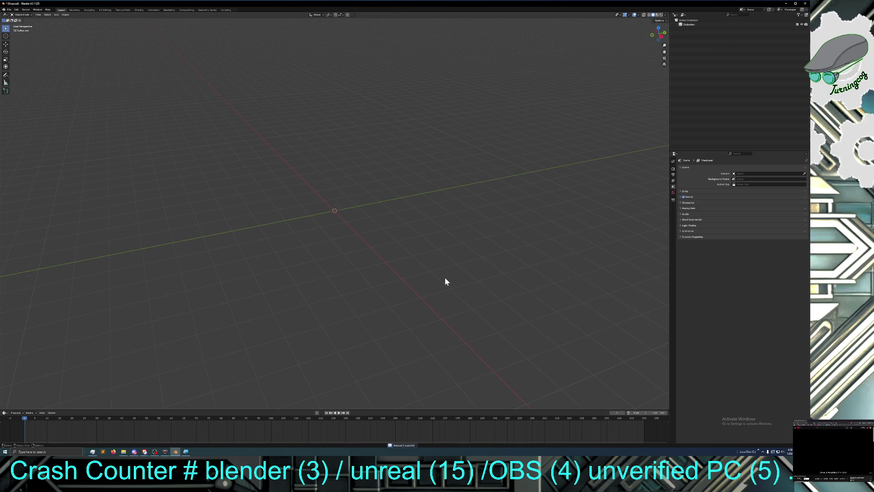
click(9, 9)
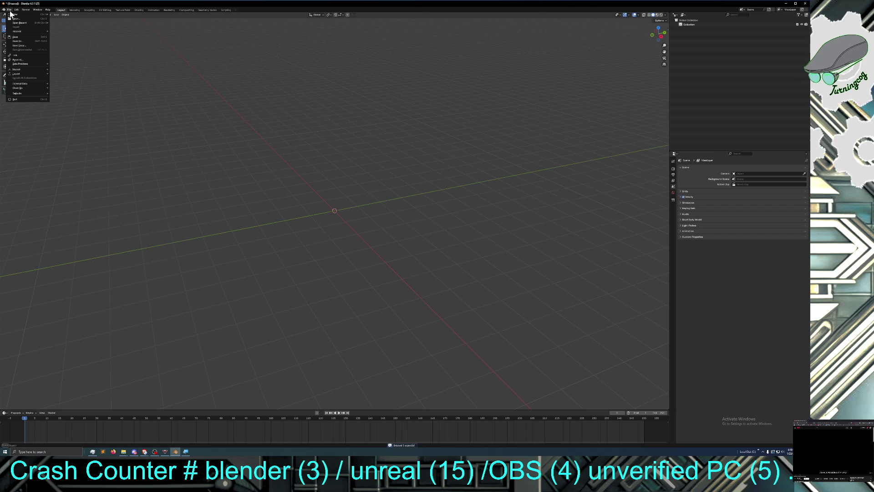
Step: Import SM_GasLamp_02 as FBX from the modified assets folder in Documents
mouse_move(28, 69)
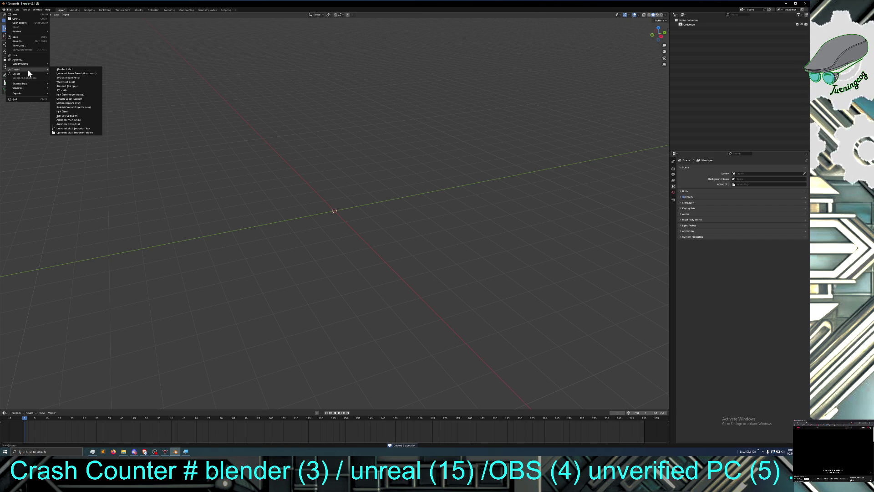
click(67, 111)
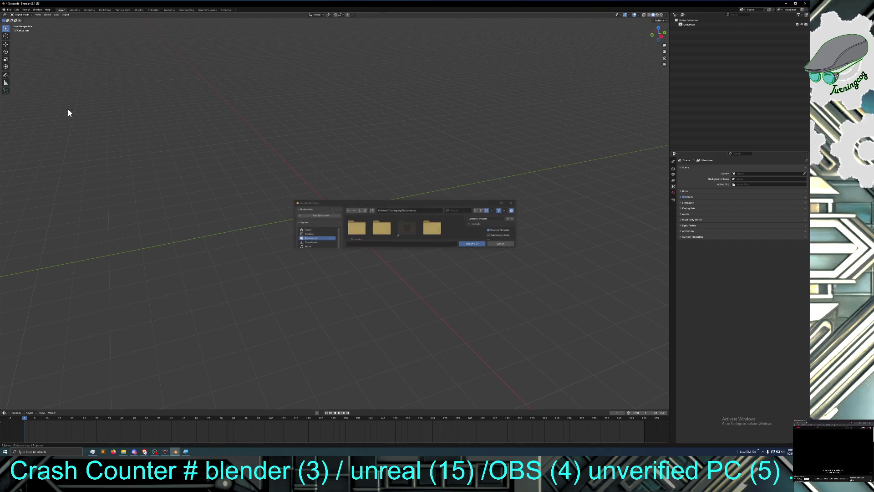
double_click(403, 224)
double_click(362, 220)
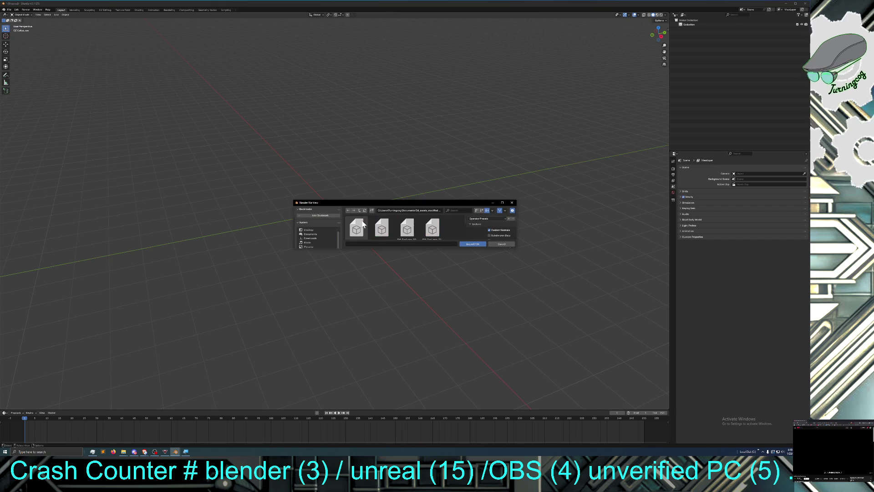
drag(448, 201, 445, 103)
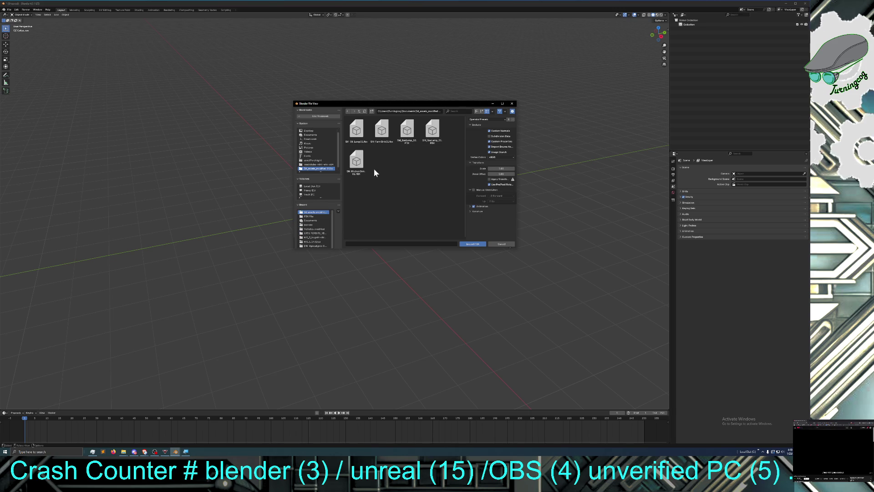
double_click(411, 132)
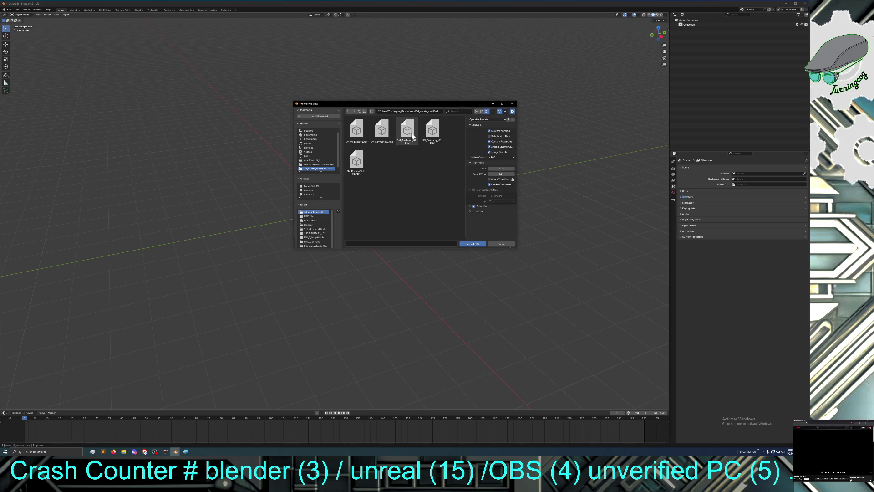
scroll(358, 250, up, 10)
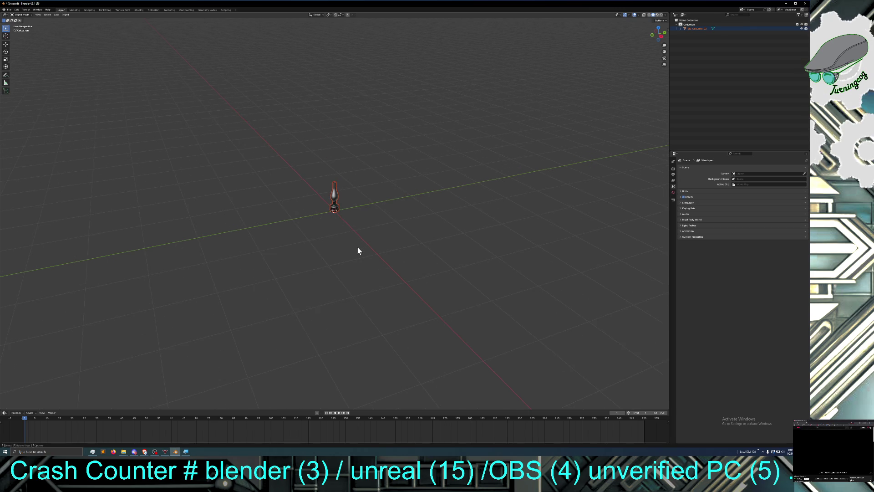
middle_drag(367, 240, 488, 242)
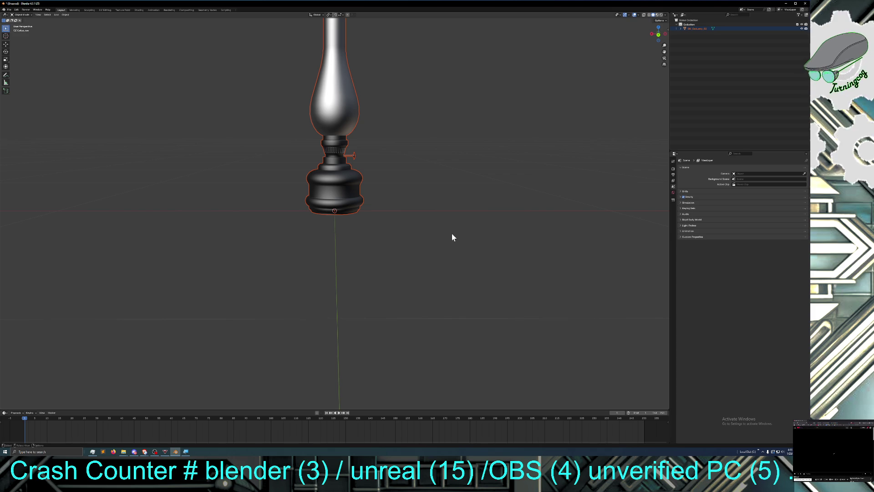
mouse_move(378, 250)
middle_down()
mouse_move(396, 238)
mouse_move(355, 235)
mouse_move(403, 241)
mouse_move(408, 233)
middle_up()
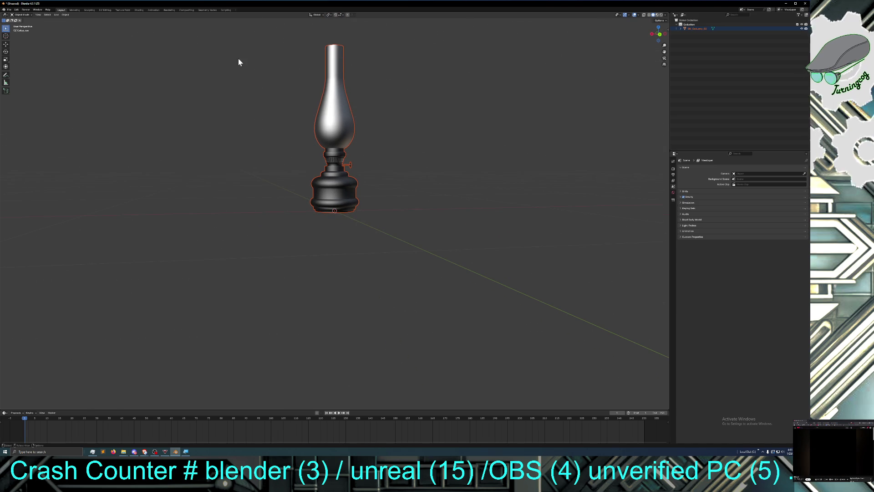
click(317, 135)
Step: In Edit Mode, convert the lamp mesh's triangles to quads
click(26, 15)
click(23, 24)
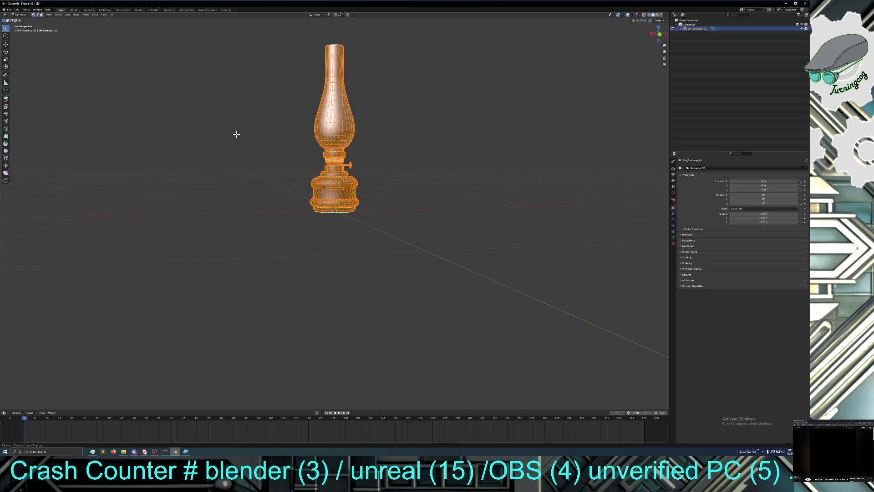
mouse_move(257, 129)
middle_down()
mouse_move(260, 113)
mouse_move(267, 132)
middle_up()
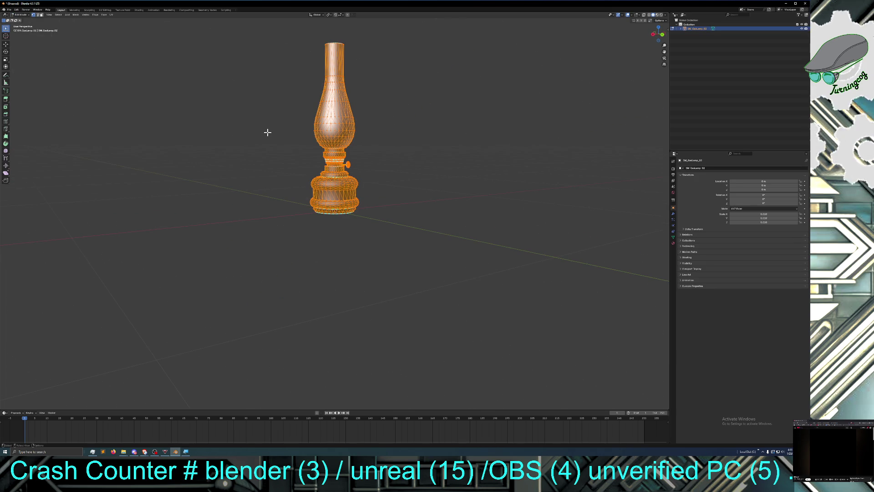
click(104, 14)
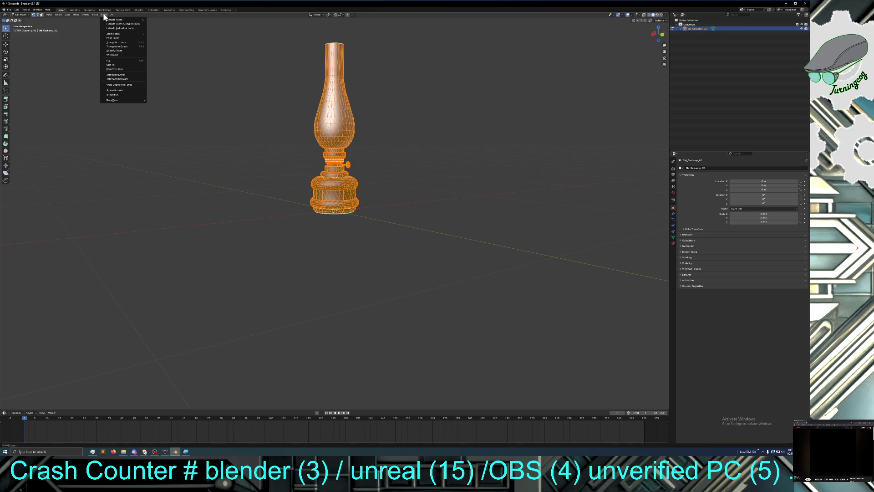
click(135, 45)
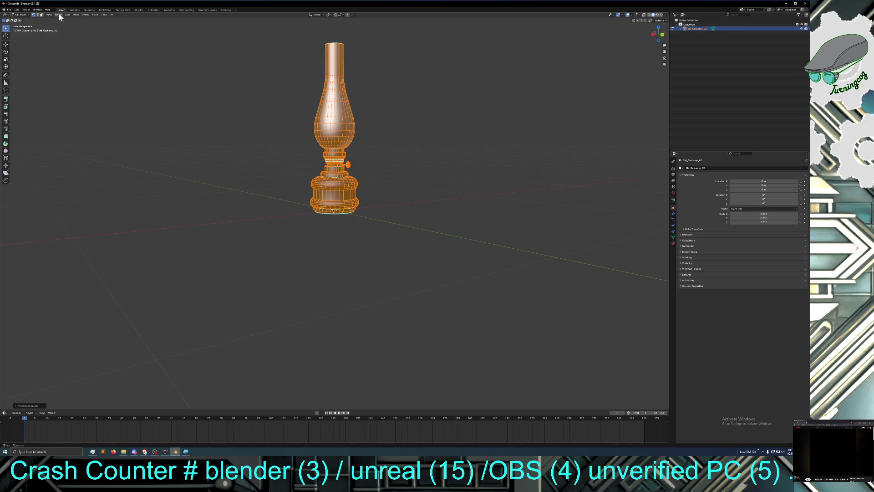
Step: Separate the lamp by loose parts and orbit around the resulting pieces
right_click(270, 135)
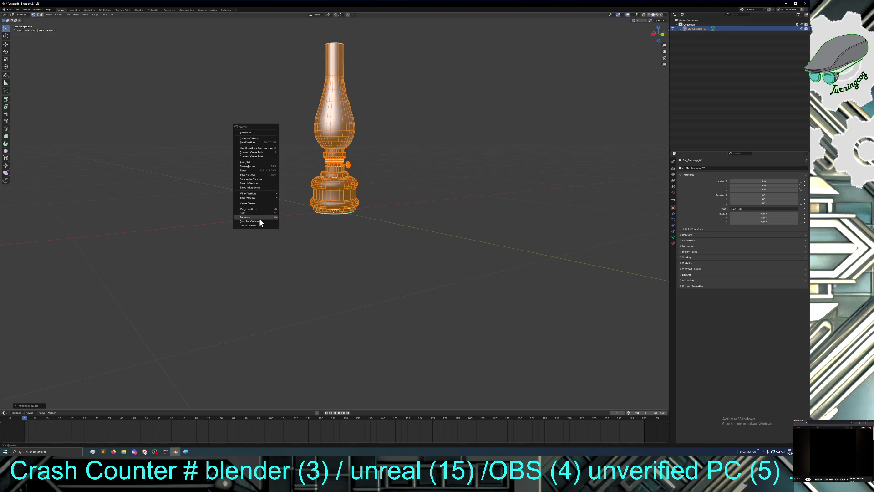
mouse_move(259, 218)
click(294, 227)
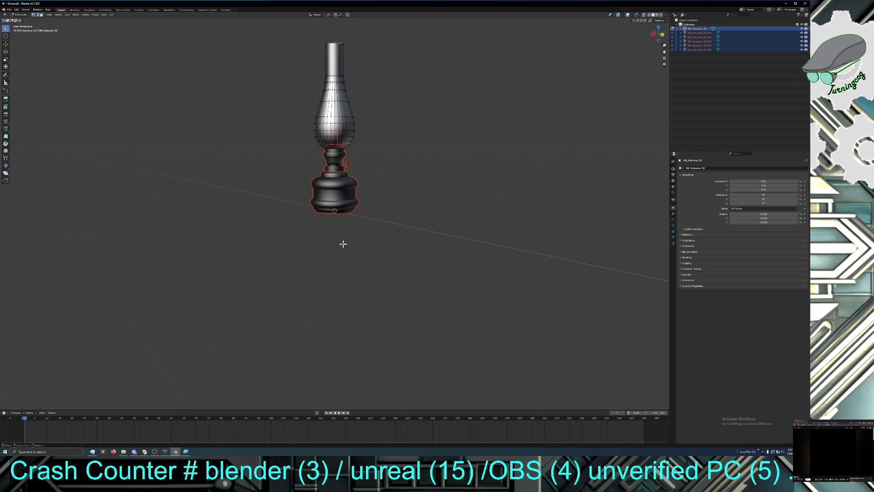
middle_drag(334, 243, 354, 245)
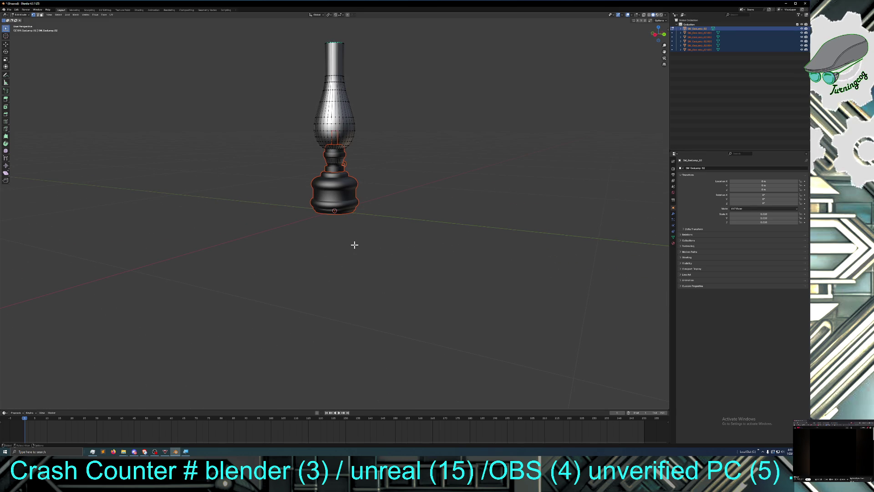
middle_drag(355, 244, 375, 241)
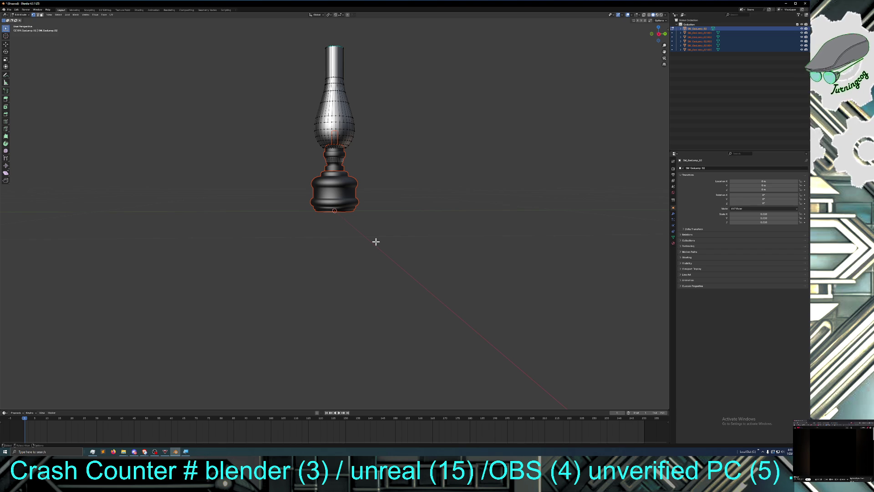
middle_drag(361, 238, 404, 240)
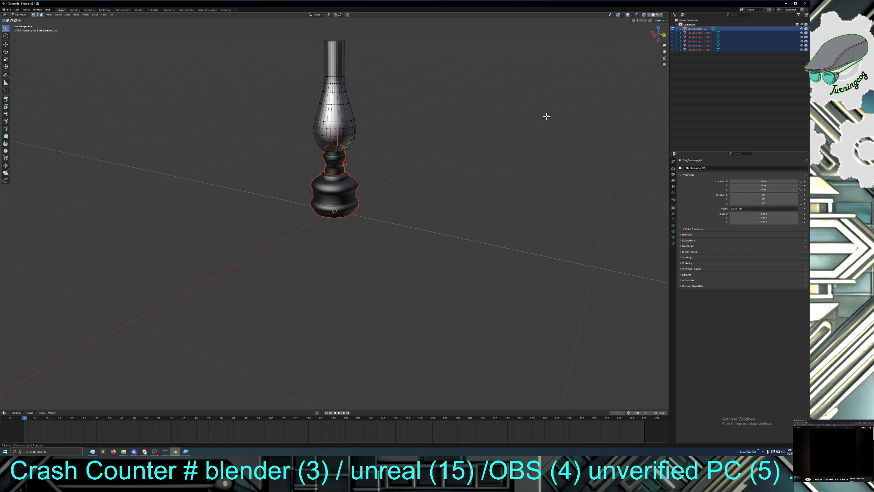
Step: Return to Object Mode and click the base, chimney and knob in the viewport
click(19, 15)
click(22, 19)
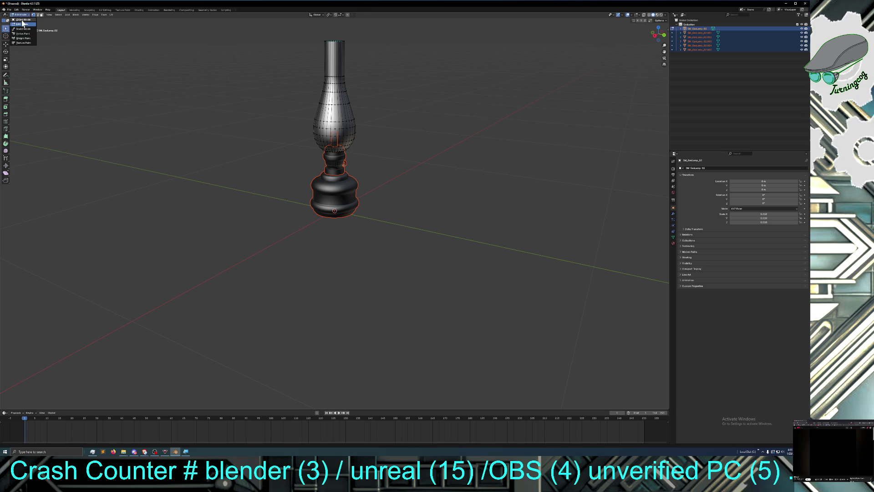
click(155, 166)
click(341, 188)
click(336, 164)
click(337, 138)
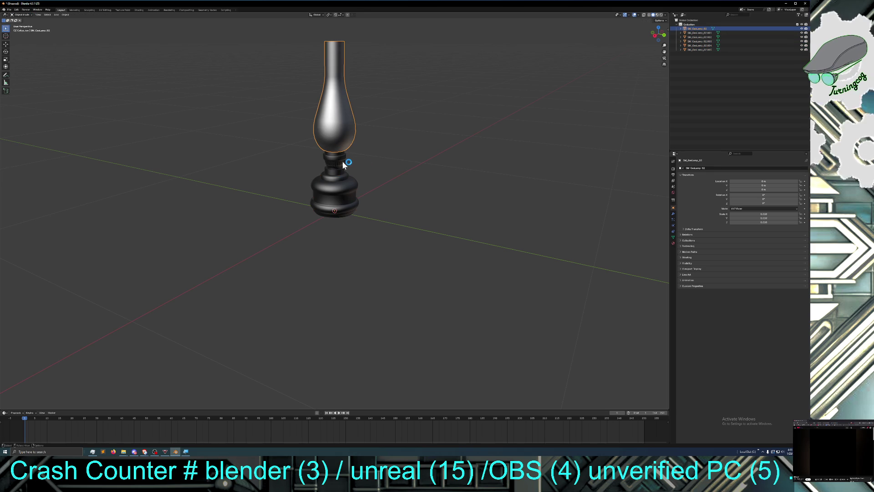
click(346, 163)
middle_drag(395, 169, 371, 172)
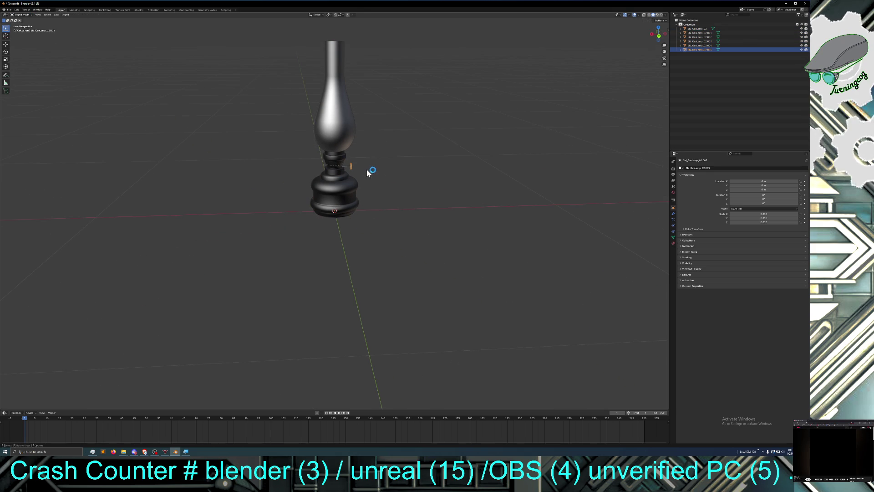
Step: Select each lamp part in the Outliner, SM_GasLamp_02 through SM_GasLamp_02.005
click(697, 29)
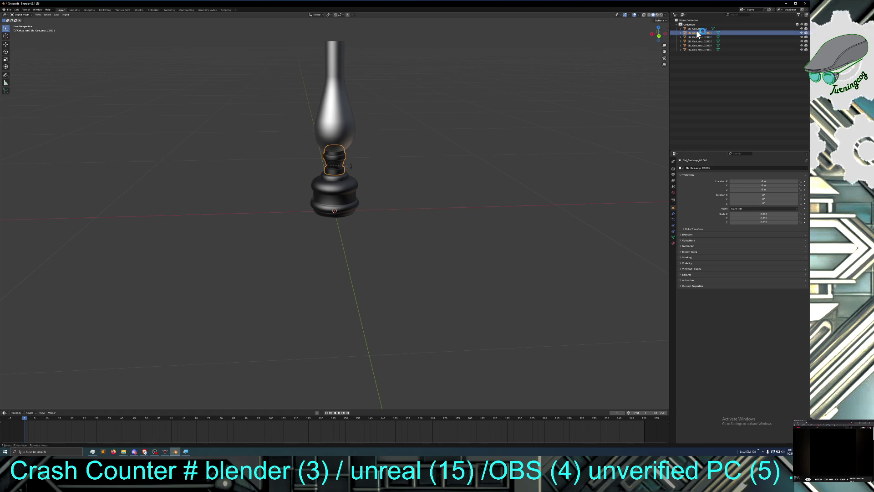
click(701, 34)
click(701, 41)
click(701, 46)
click(702, 50)
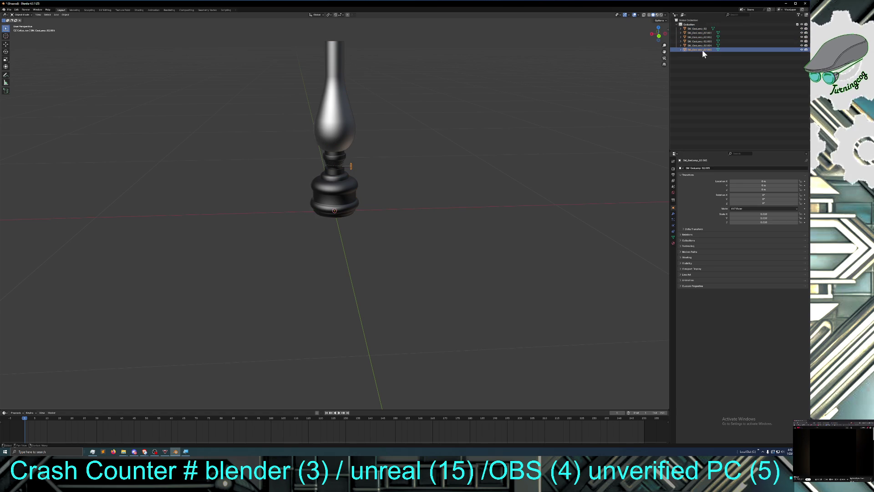
click(703, 45)
click(703, 49)
click(703, 46)
click(703, 42)
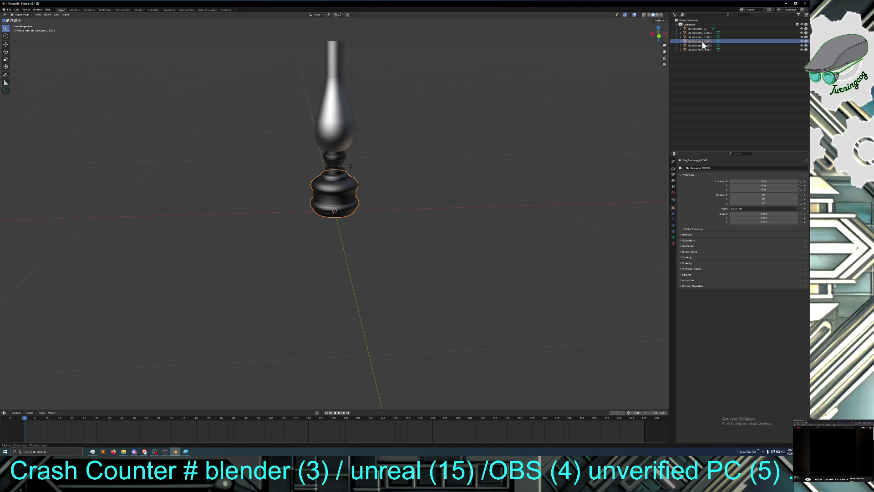
click(703, 38)
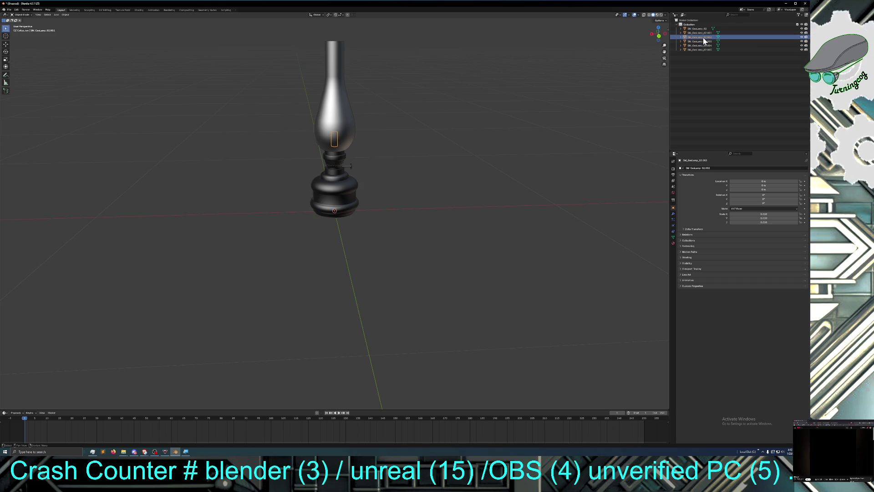
click(704, 34)
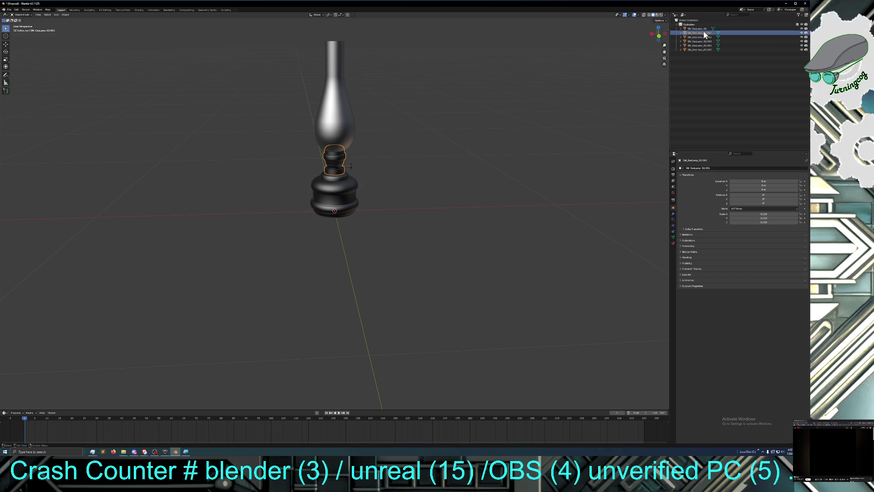
click(703, 29)
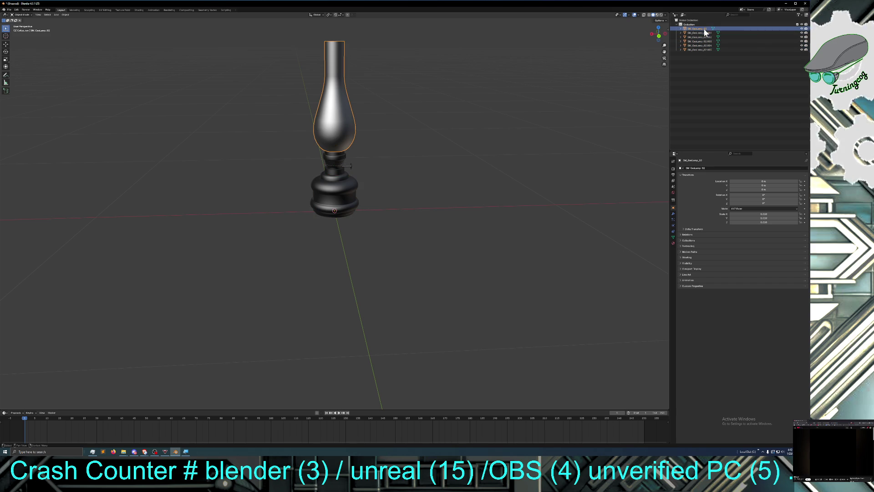
Step: Hide the glass chimney SM_GasLamp_02 from the viewport
click(797, 25)
click(798, 24)
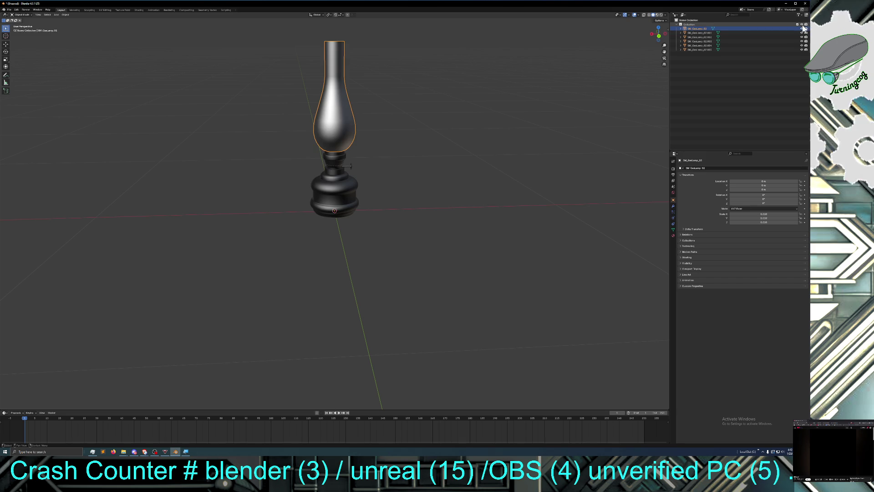
click(802, 28)
mouse_move(498, 114)
middle_down()
mouse_move(488, 152)
mouse_move(478, 132)
mouse_move(485, 119)
middle_up()
Step: Join valve handle SM_GasLamp_02.004 and knob SM_GasLamp_02.005 into one object
scroll(449, 185, up, 3)
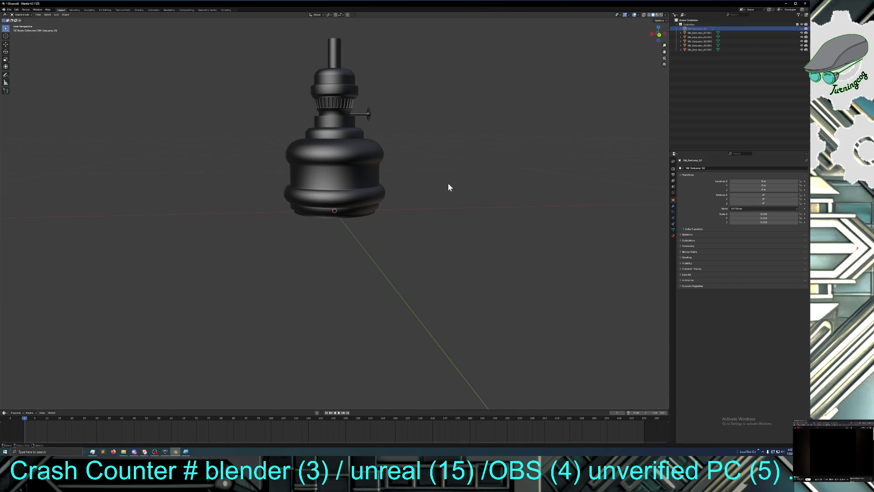
middle_drag(438, 166, 445, 172)
scroll(445, 171, up, 2)
scroll(444, 173, up, 2)
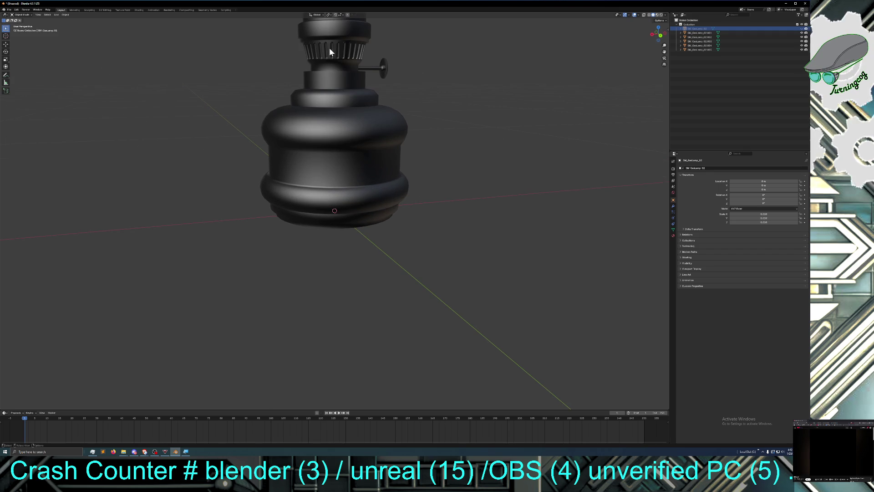
middle_drag(373, 48, 373, 71)
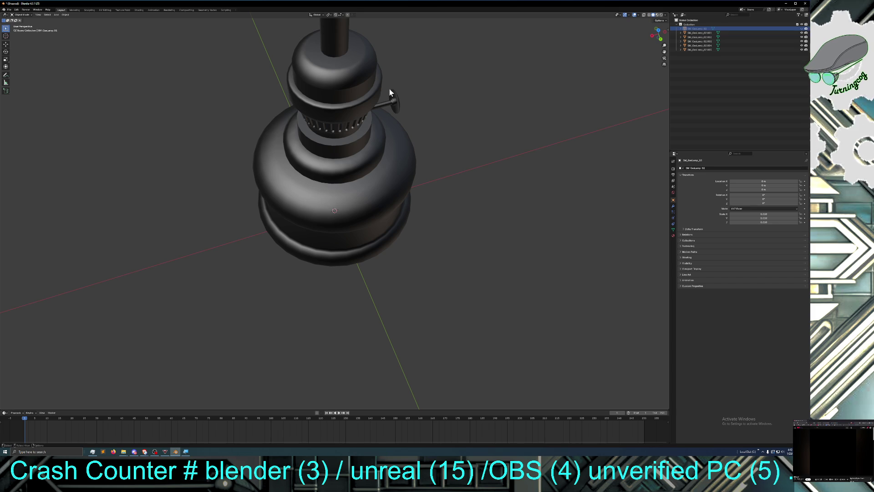
mouse_move(426, 156)
middle_down()
mouse_move(414, 138)
mouse_move(370, 129)
mouse_move(428, 132)
mouse_move(408, 129)
middle_up()
click(375, 94)
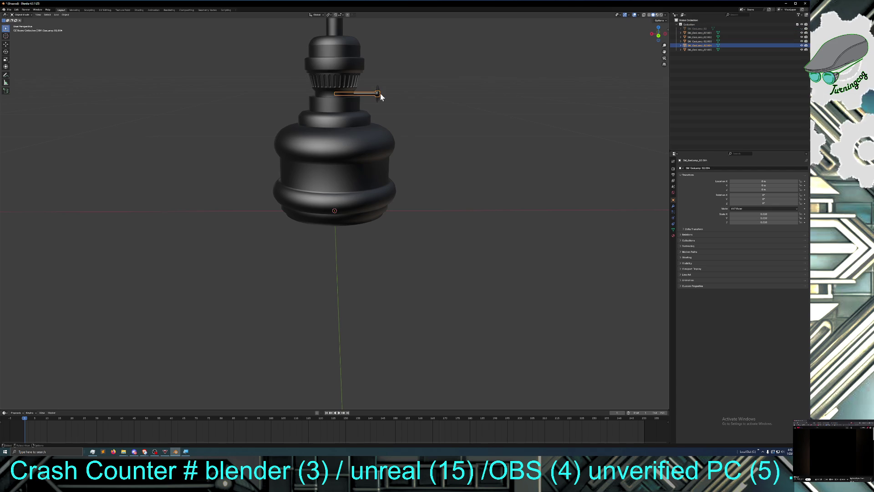
click(379, 95)
middle_drag(411, 106, 389, 108)
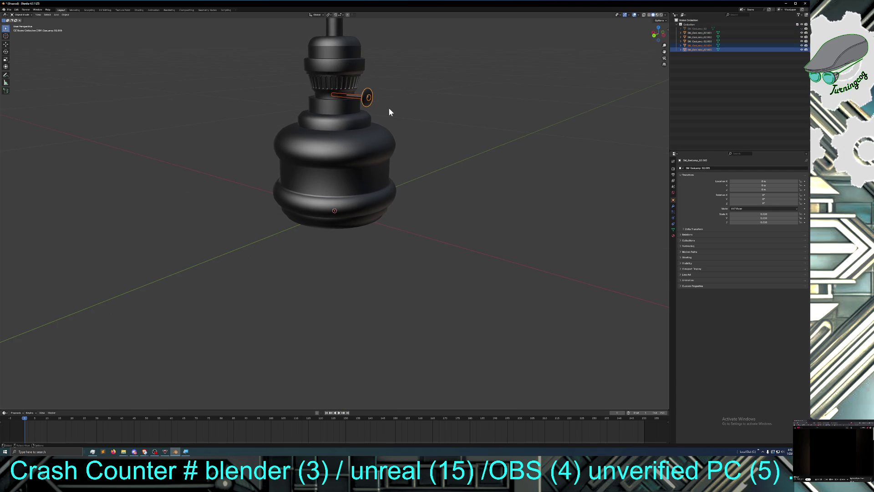
right_click(370, 93)
click(369, 85)
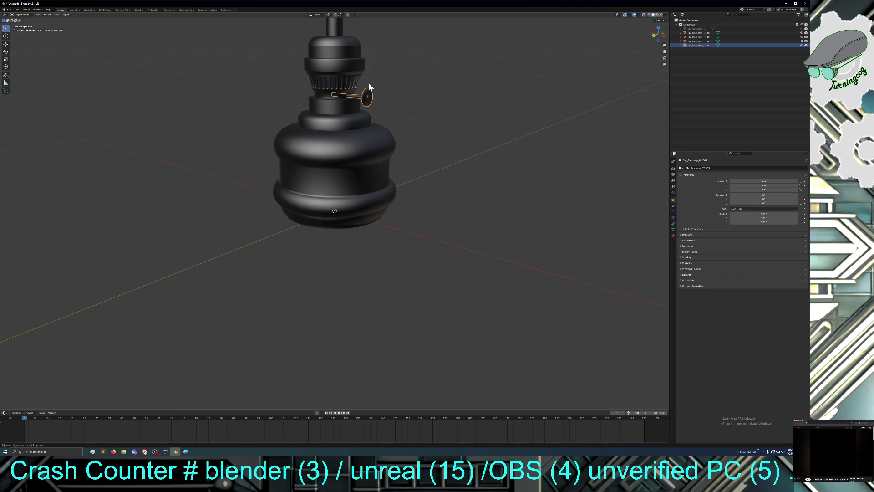
Step: Test-lift the burner part along Z with the Move tool, then undo it
middle_drag(400, 100, 421, 104)
click(421, 105)
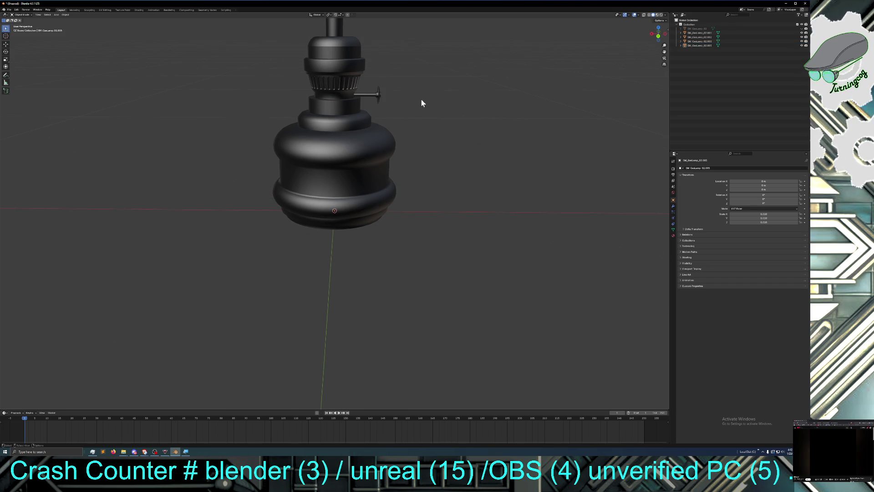
click(345, 81)
click(342, 136)
click(342, 106)
click(6, 45)
drag(334, 195, 334, 155)
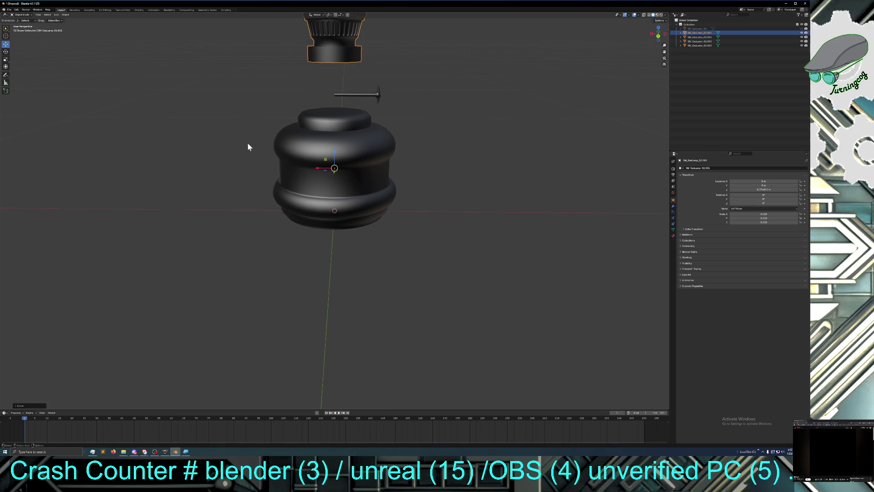
middle_drag(247, 146, 253, 152)
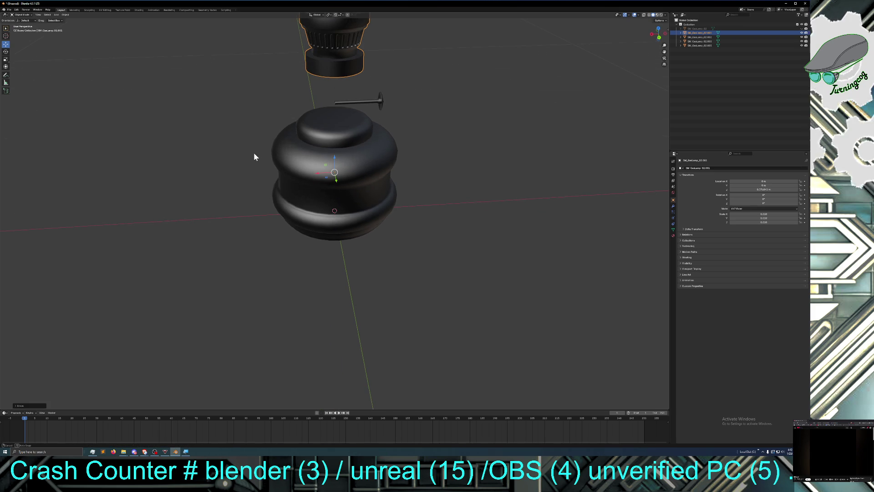
click(18, 10)
click(21, 15)
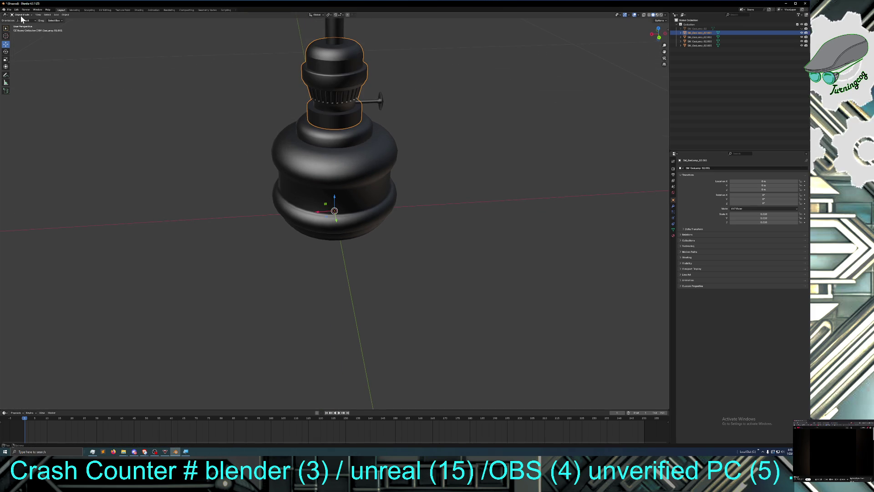
mouse_move(200, 166)
middle_down()
mouse_move(201, 181)
mouse_move(192, 167)
middle_up()
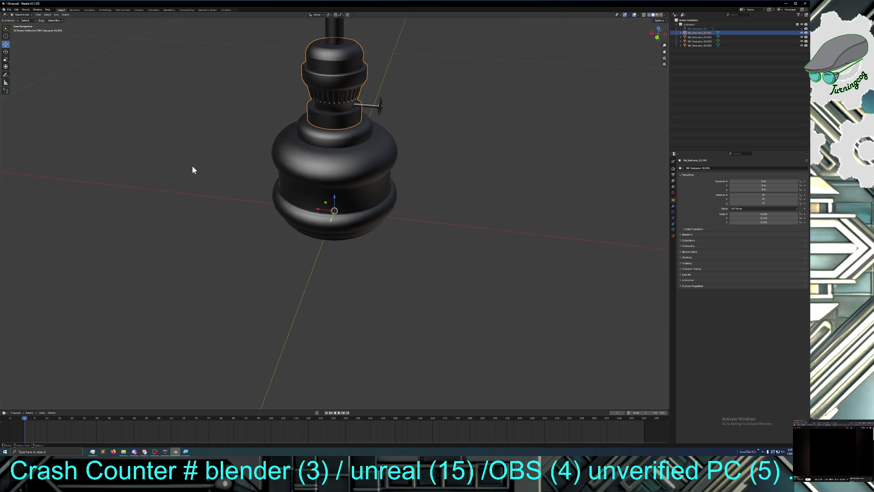
middle_drag(295, 144, 291, 142)
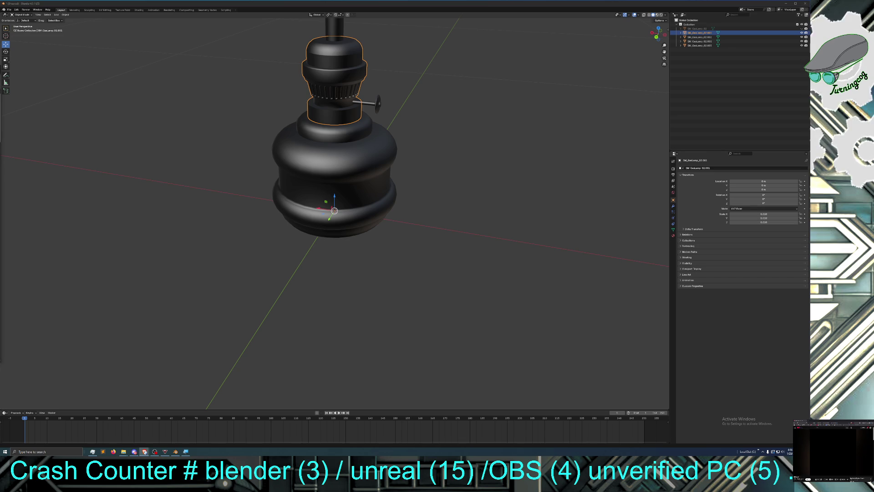
mouse_move(110, 103)
mouse_down()
mouse_move(315, 84)
mouse_move(315, 2)
mouse_up()
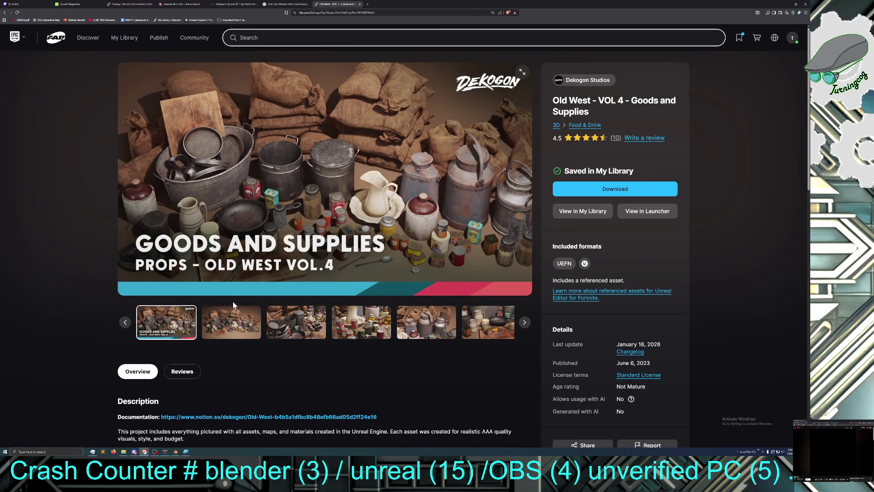
Step: Scroll the Fab listing, glance at the kitchen sinks tab, then return to Fab
scroll(195, 347, down, 5)
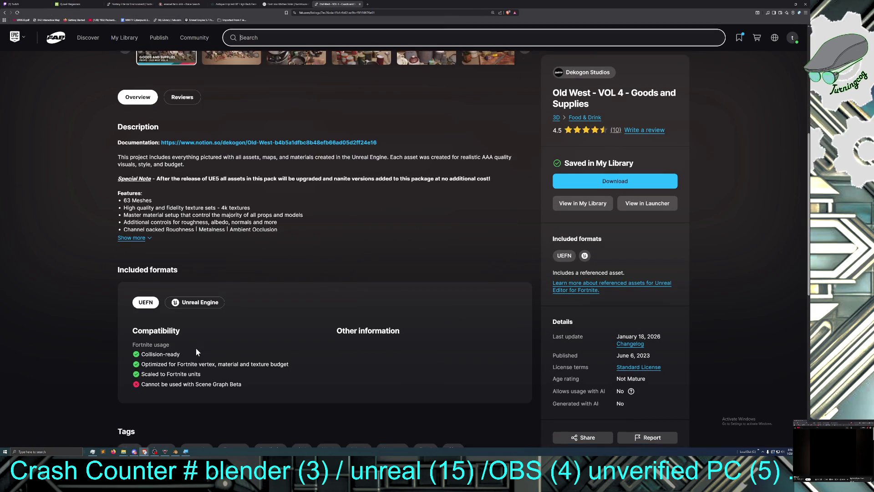
scroll(196, 352, down, 3)
scroll(196, 352, up, 5)
scroll(196, 352, up, 4)
click(287, 4)
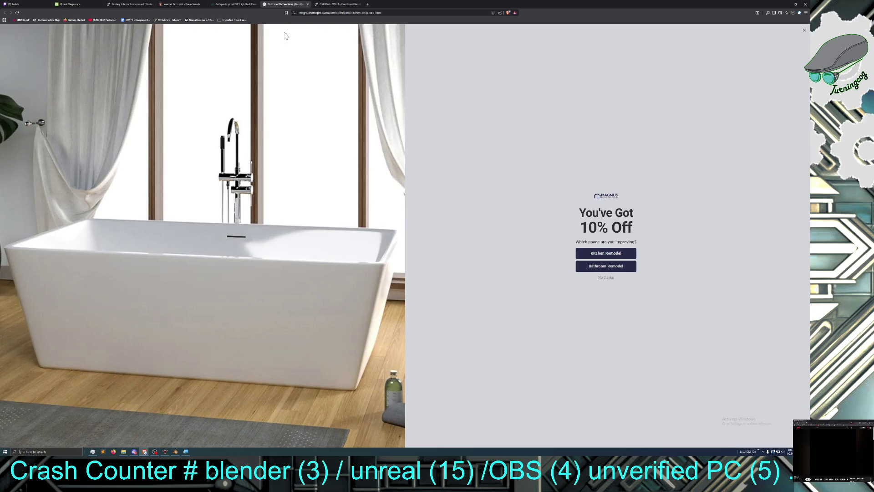
key(ctrl+Tab)
Step: Open Old West VOL. 6 from search results and page its gallery to the rusty lamps image
click(5, 13)
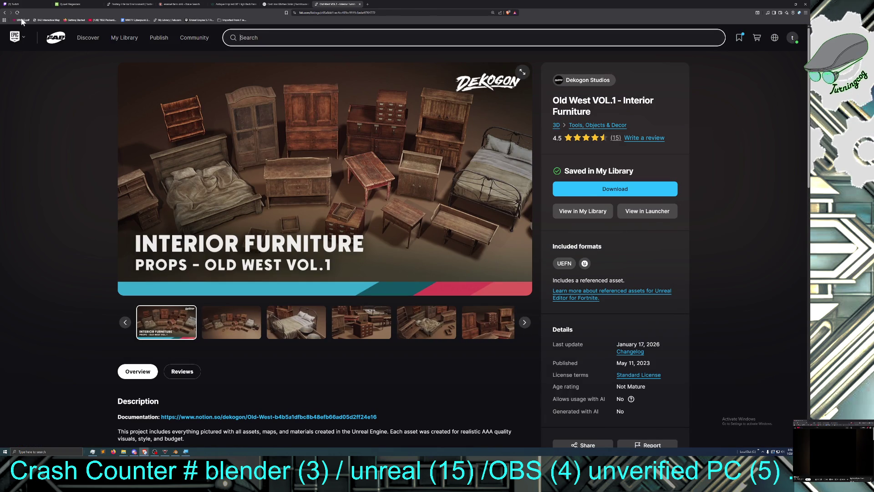
click(5, 12)
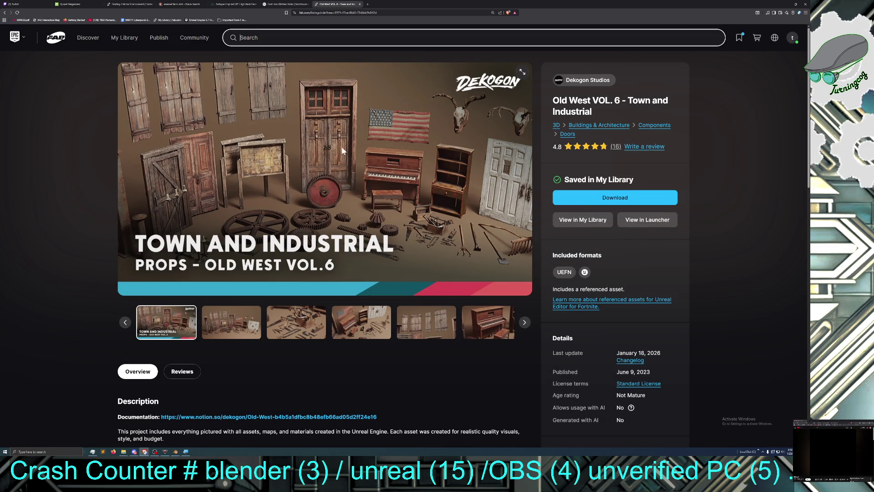
click(296, 324)
click(487, 323)
click(476, 332)
click(476, 331)
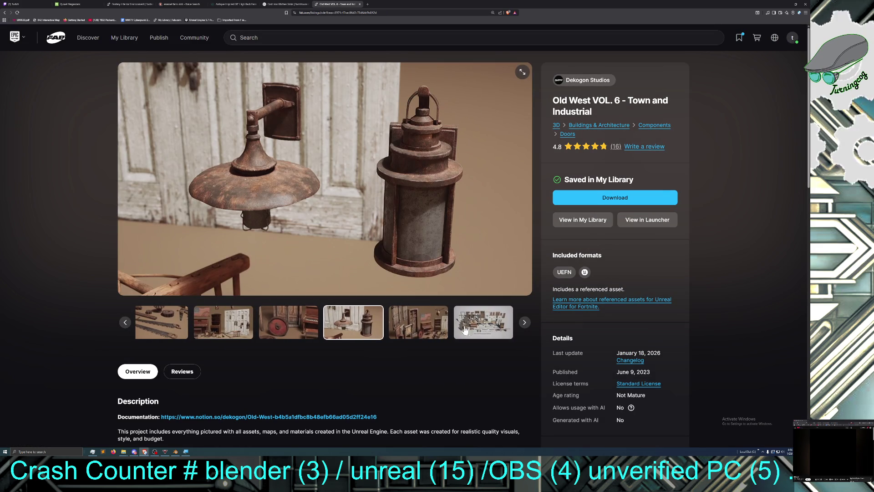